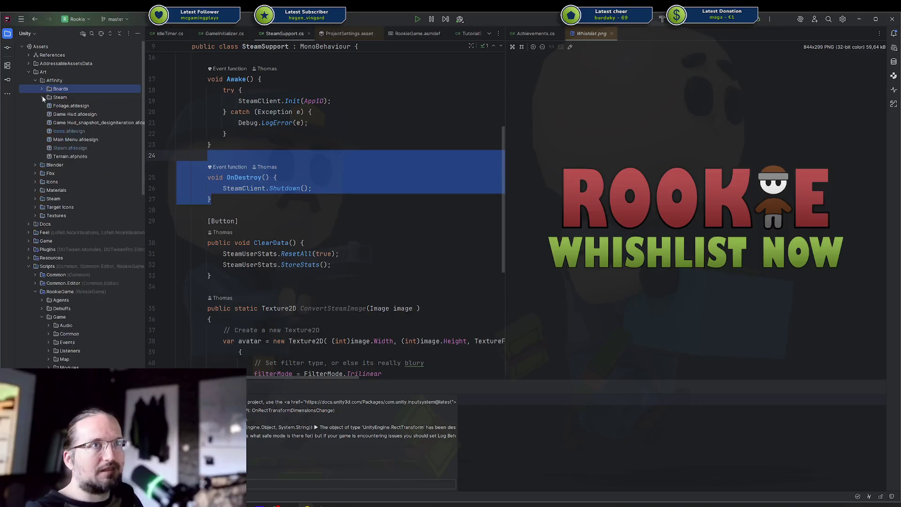
# Open Game Hud.afdesign from Rider's Art > Affinity folder in Affinity Designer
pyautogui.click(81, 106)
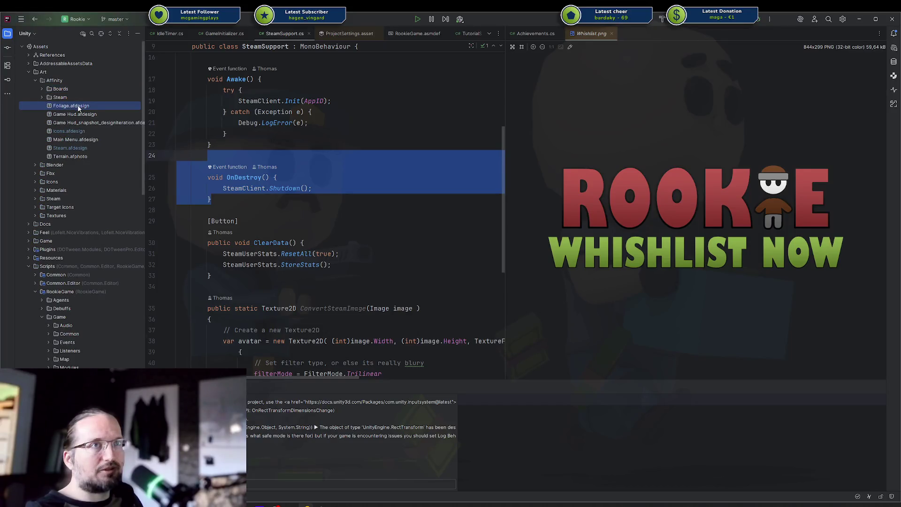
pyautogui.click(90, 116)
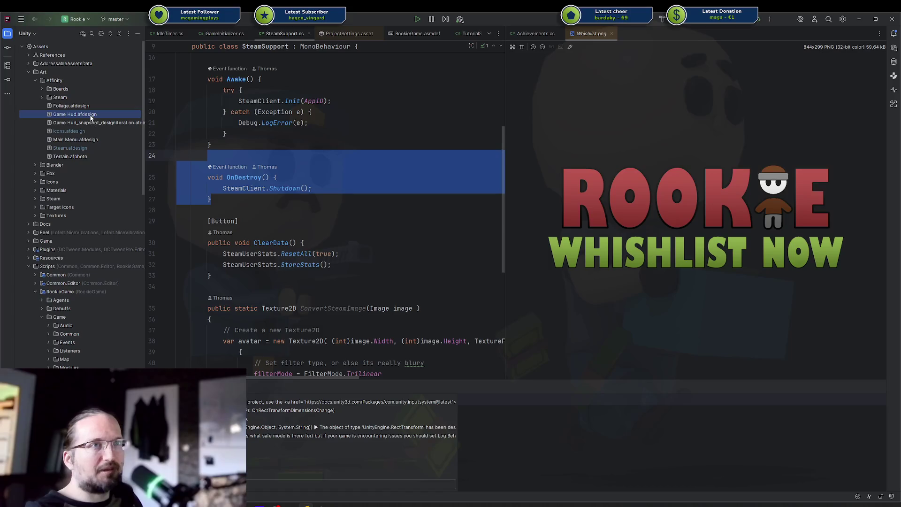
pyautogui.doubleClick(73, 117)
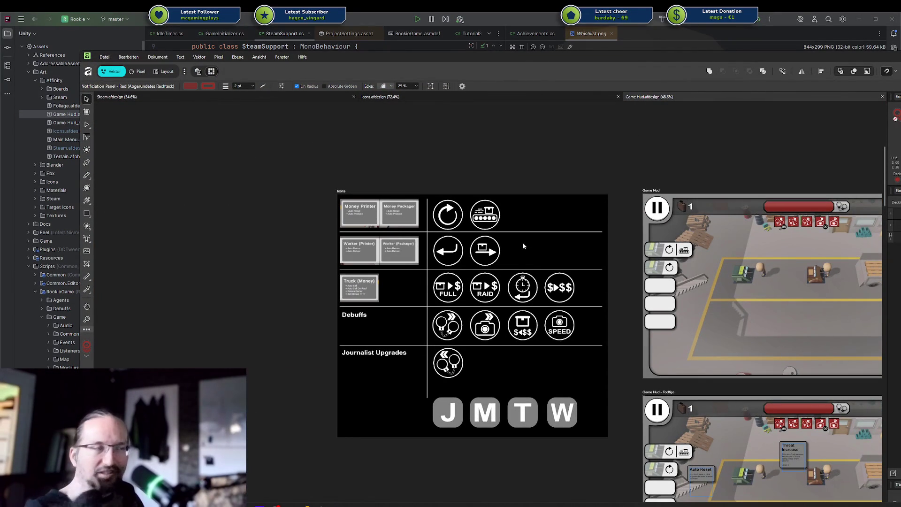
pyautogui.scroll(-2, 529, 248)
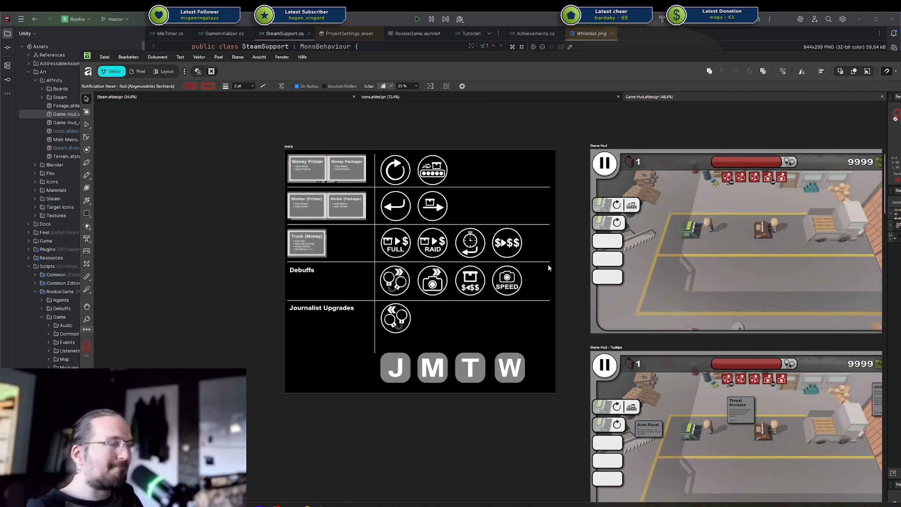
pyautogui.moveTo(607, 247); pyautogui.dragTo(185, 224)
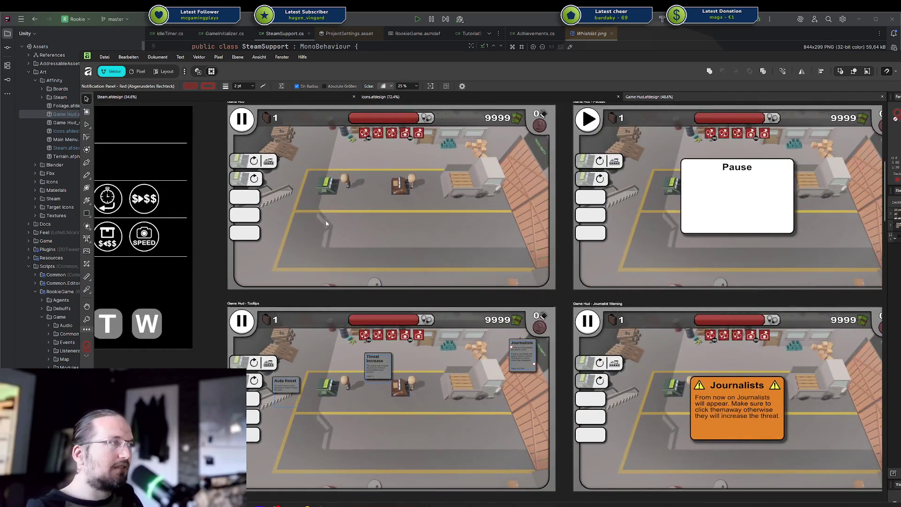
pyautogui.scroll(-5, 327, 222)
pyautogui.scroll(1, 411, 249)
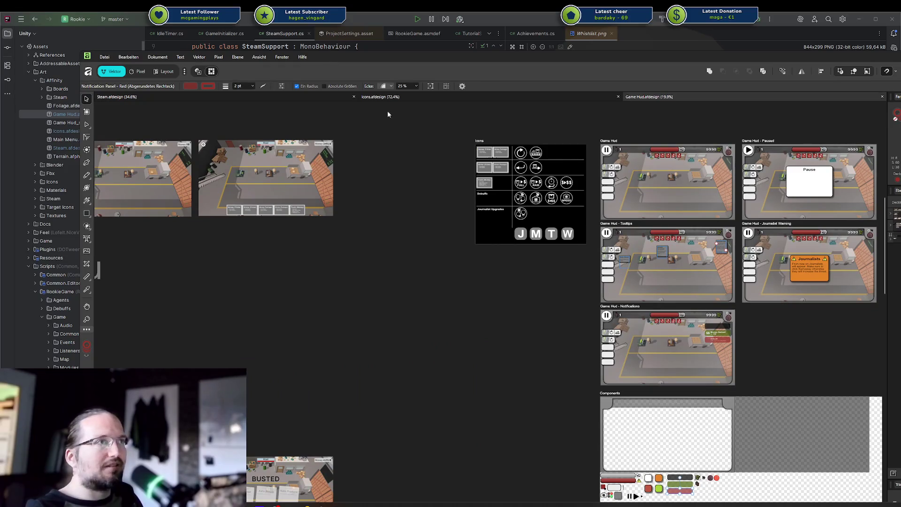
# Switch to the Steam document and zoom and pan onto the Community Symbol artboard
pyautogui.click(380, 96)
pyautogui.click(330, 97)
pyautogui.scroll(3, 420, 276)
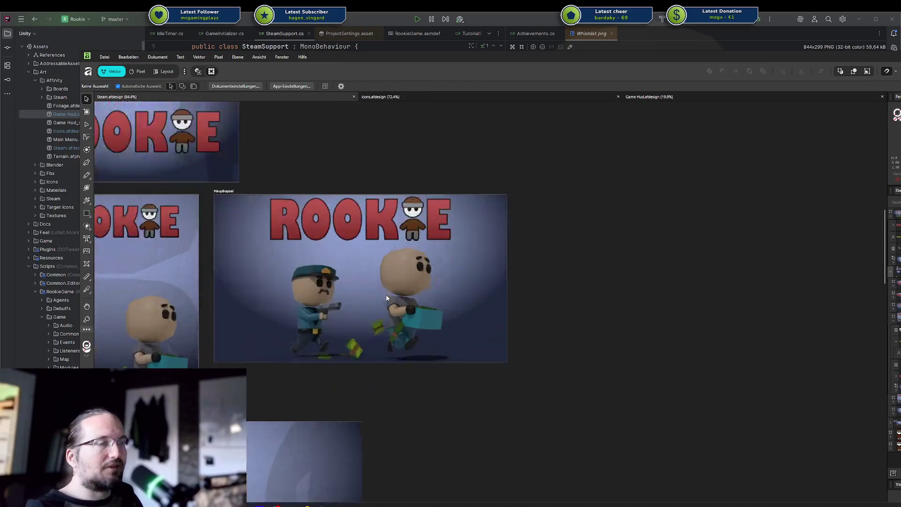
pyautogui.scroll(1, 312, 269)
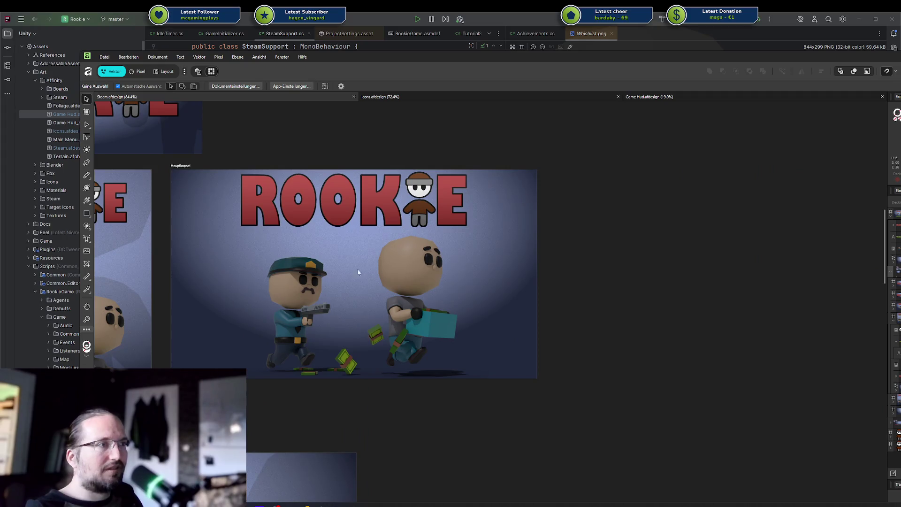
pyautogui.moveTo(460, 356)
pyautogui.mouseDown()
pyautogui.moveTo(705, 294)
pyautogui.moveTo(230, 251)
pyautogui.mouseUp()
pyautogui.scroll(-3, 331, 281)
pyautogui.moveTo(661, 354); pyautogui.dragTo(403, 308)
pyautogui.scroll(2, 445, 443)
pyautogui.moveTo(444, 443); pyautogui.dragTo(607, 412)
pyautogui.scroll(3, 608, 412)
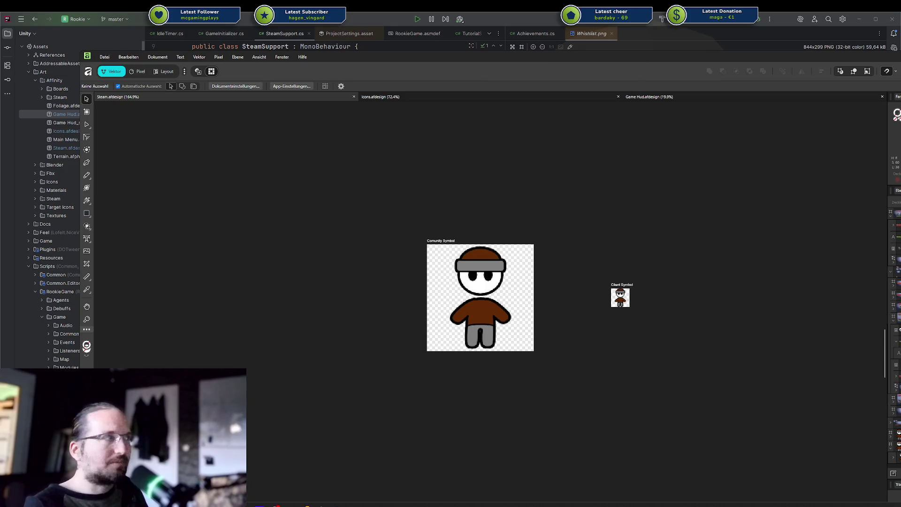
# Move the Affinity window, bring up the Codecks board and close its open achievement card
pyautogui.moveTo(377, 69)
pyautogui.mouseDown()
pyautogui.moveTo(362, 504)
pyautogui.moveTo(361, 47)
pyautogui.mouseUp()
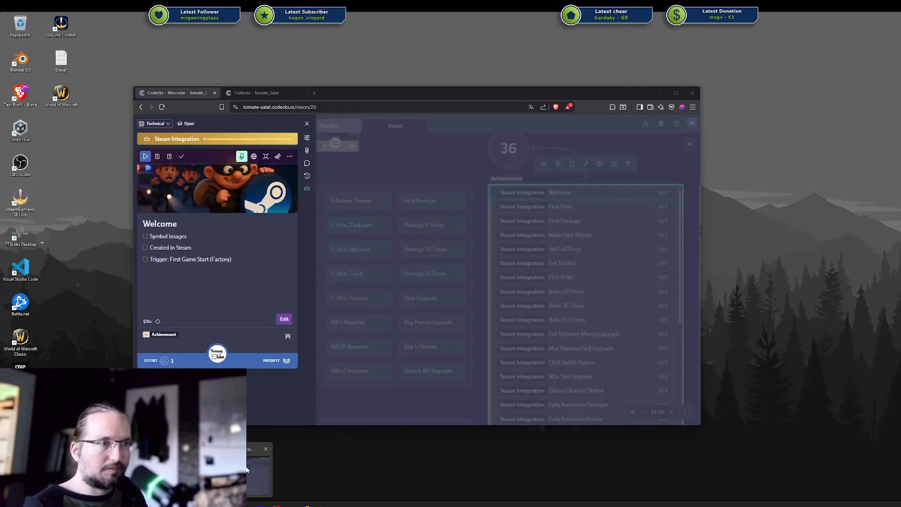
pyautogui.click(282, 448)
pyautogui.click(362, 149)
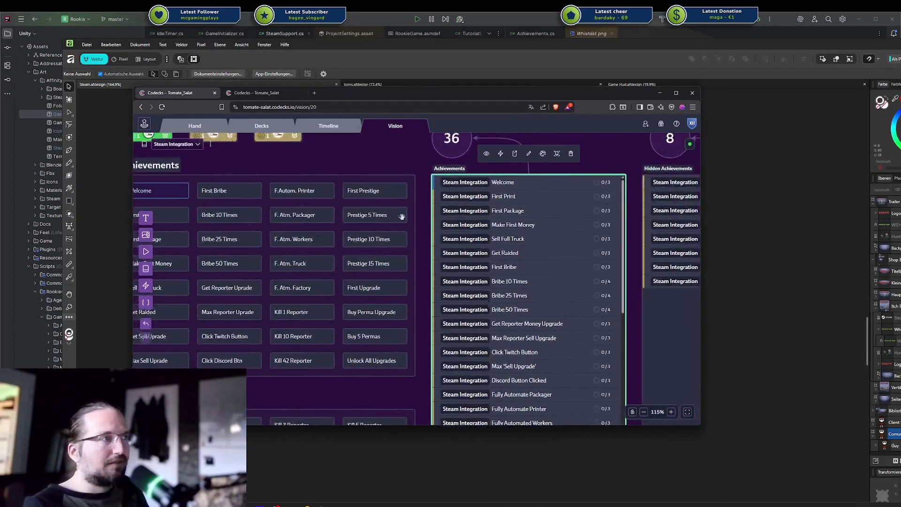
# Zoom out on the Codecks board and look over the 8 Hidden Achievements panel
pyautogui.scroll(-3, 529, 235)
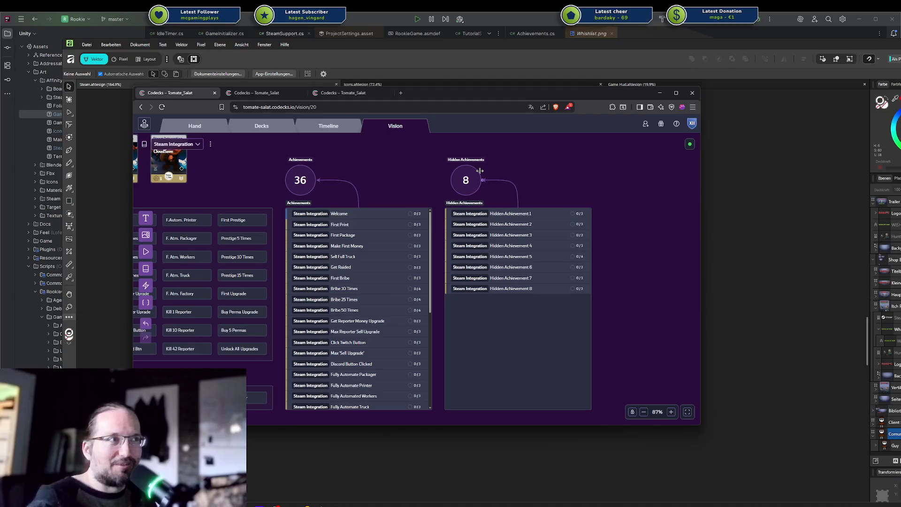
pyautogui.moveTo(437, 149); pyautogui.dragTo(615, 394)
pyautogui.click(619, 362)
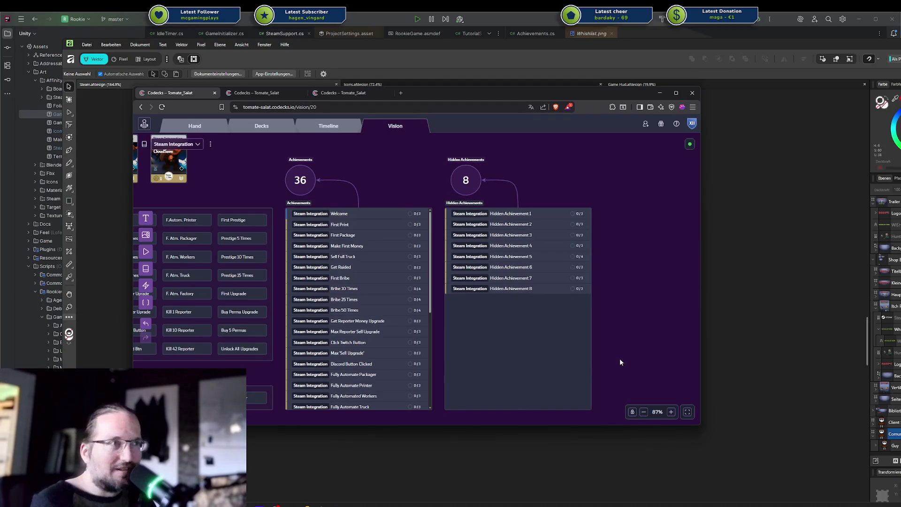
pyautogui.moveTo(613, 312)
pyautogui.mouseDown()
pyautogui.moveTo(690, 295)
pyautogui.moveTo(620, 300)
pyautogui.mouseUp()
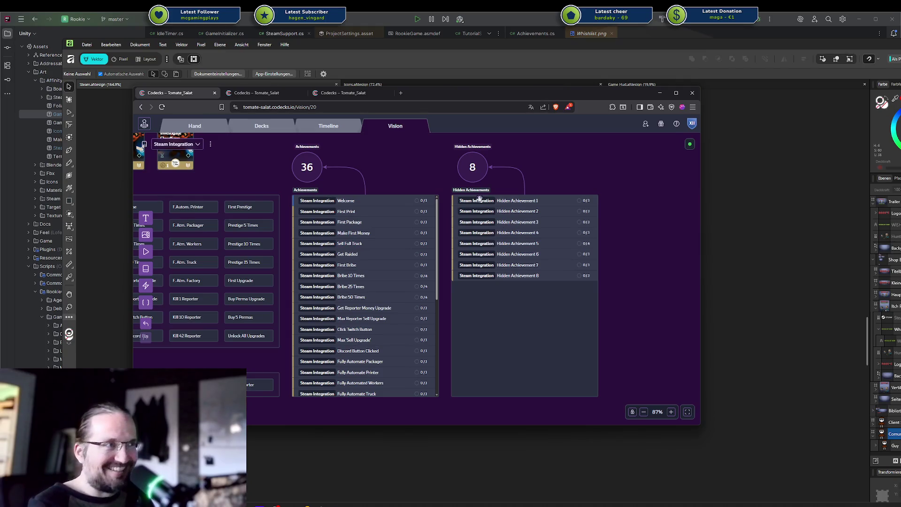
pyautogui.moveTo(398, 254); pyautogui.dragTo(412, 253)
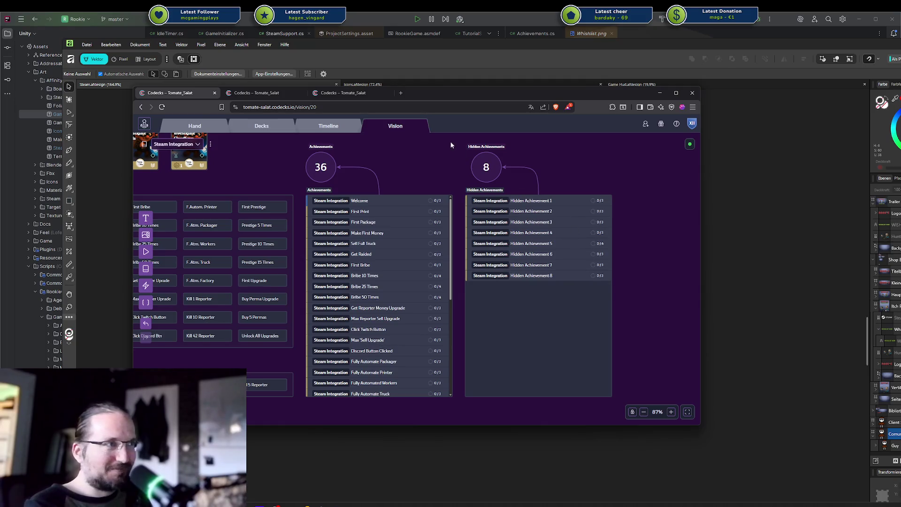
# Select the block of 36 Achievements, then minimise the browser back to Affinity Designer
pyautogui.click(312, 205)
pyautogui.moveTo(281, 165); pyautogui.dragTo(453, 425)
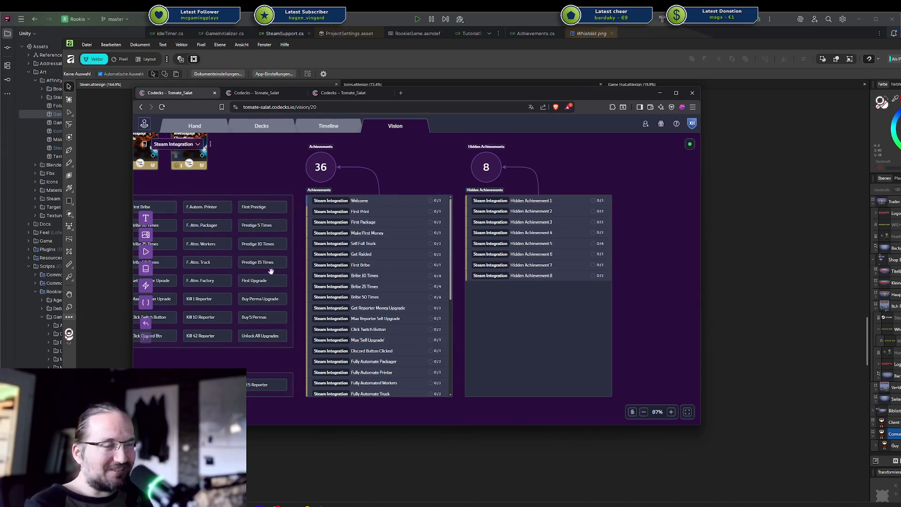
pyautogui.moveTo(271, 271); pyautogui.dragTo(405, 276)
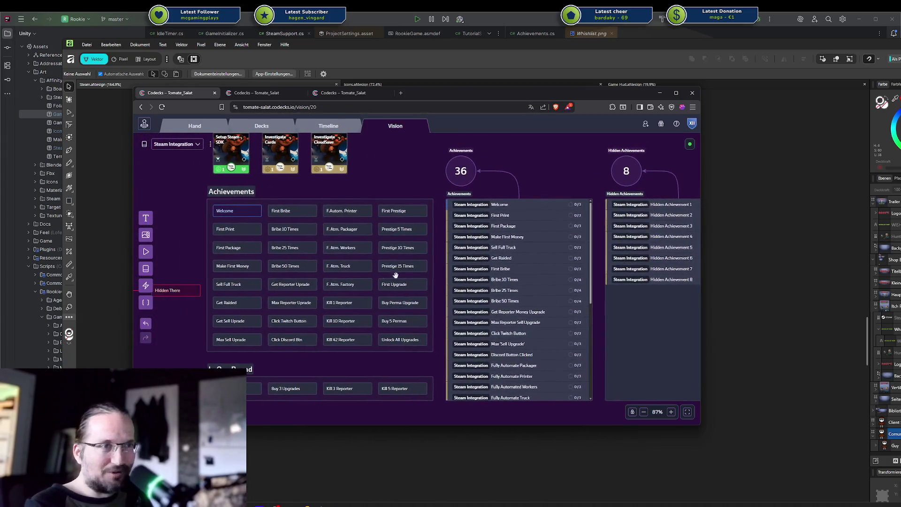
pyautogui.moveTo(172, 182); pyautogui.dragTo(416, 428)
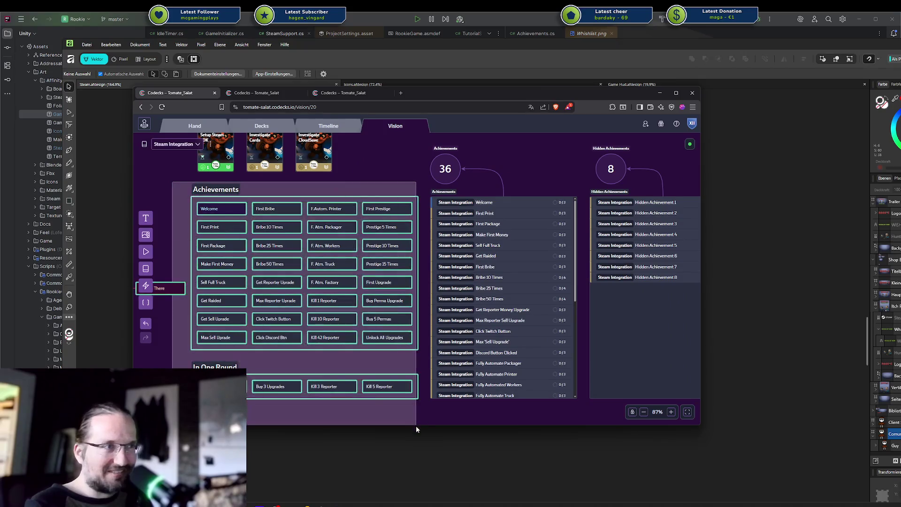
pyautogui.click(421, 428)
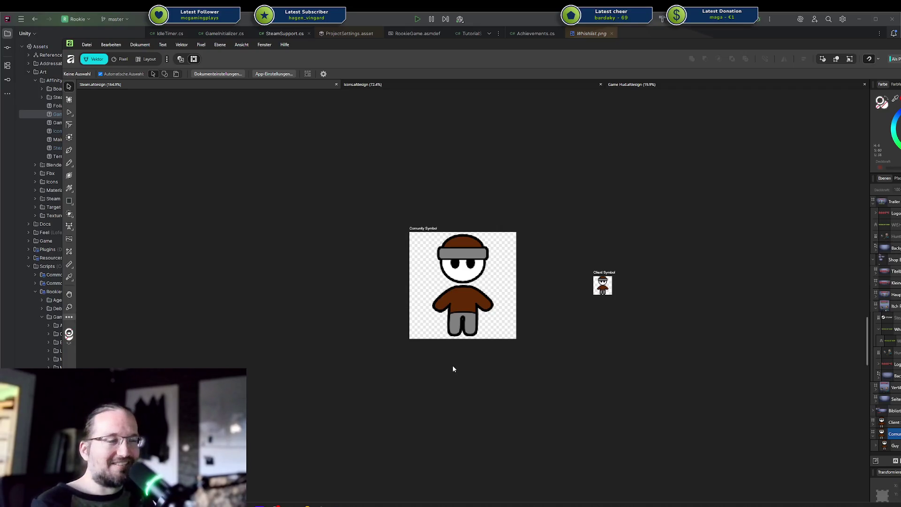
# Nudge the symbols view slightly left, then switch over to the streamer's Rumble channel page
pyautogui.moveTo(453, 369); pyautogui.dragTo(435, 366)
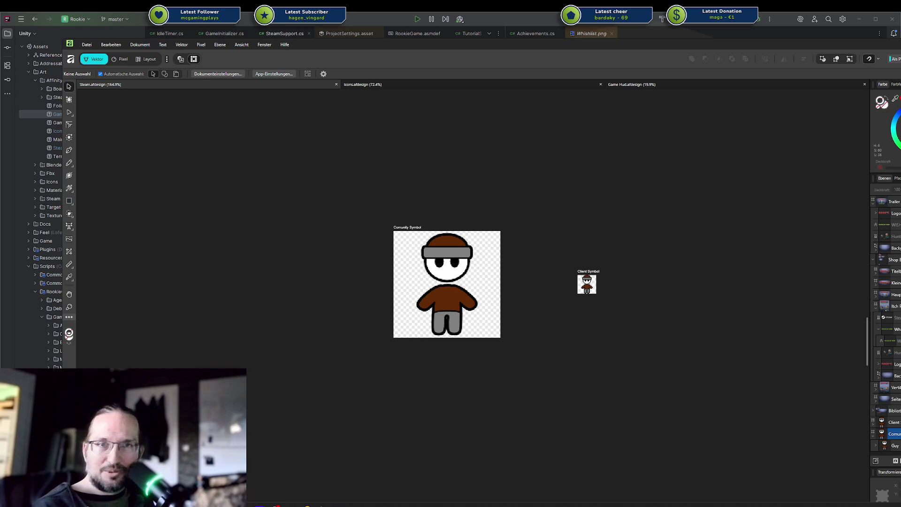
pyautogui.hotkey('alt', 'Tab')
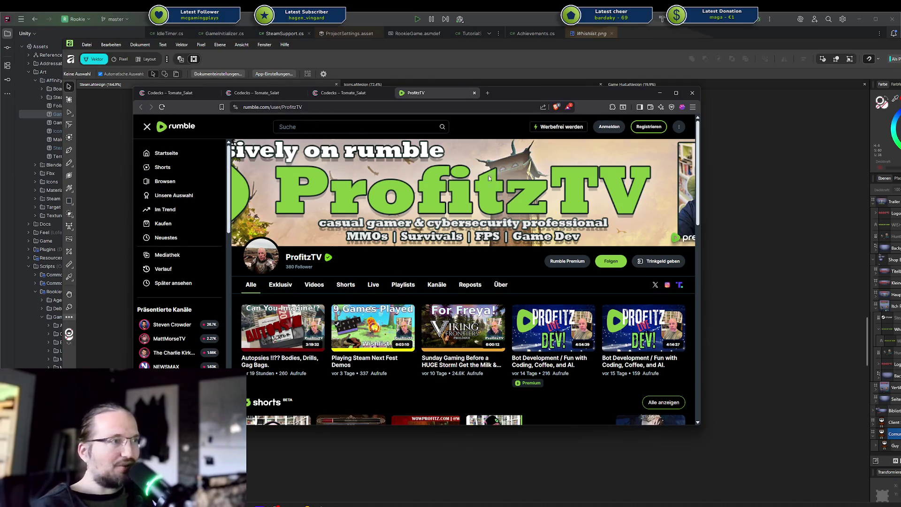
# Close the Rumble tab and minimise the browser behind Affinity Designer
pyautogui.middleClick(433, 93)
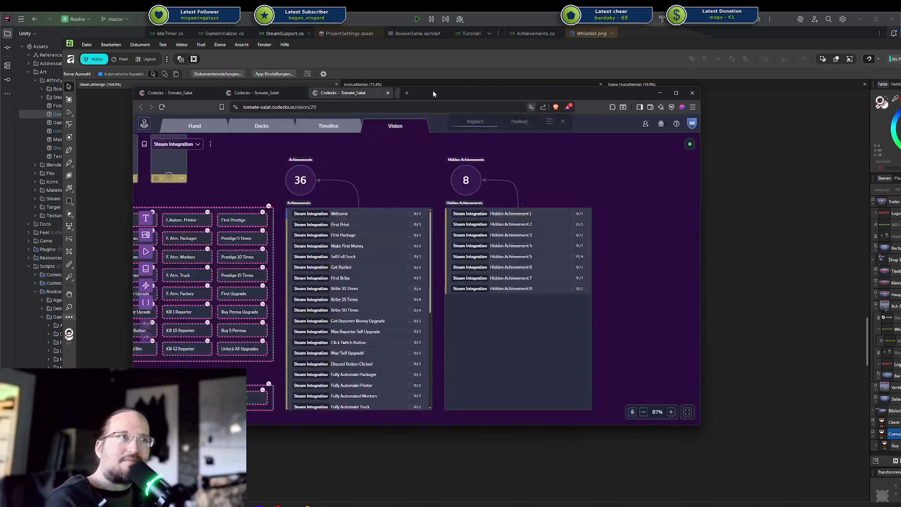
pyautogui.click(699, 299)
pyautogui.moveTo(352, 209); pyautogui.dragTo(511, 368)
pyautogui.scroll(-3, 493, 332)
pyautogui.scroll(-2, 494, 331)
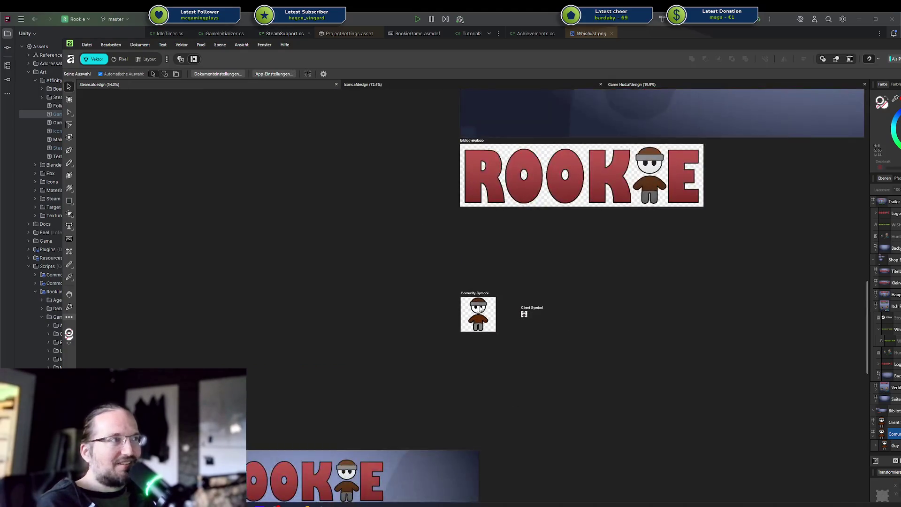
pyautogui.scroll(3, 528, 254)
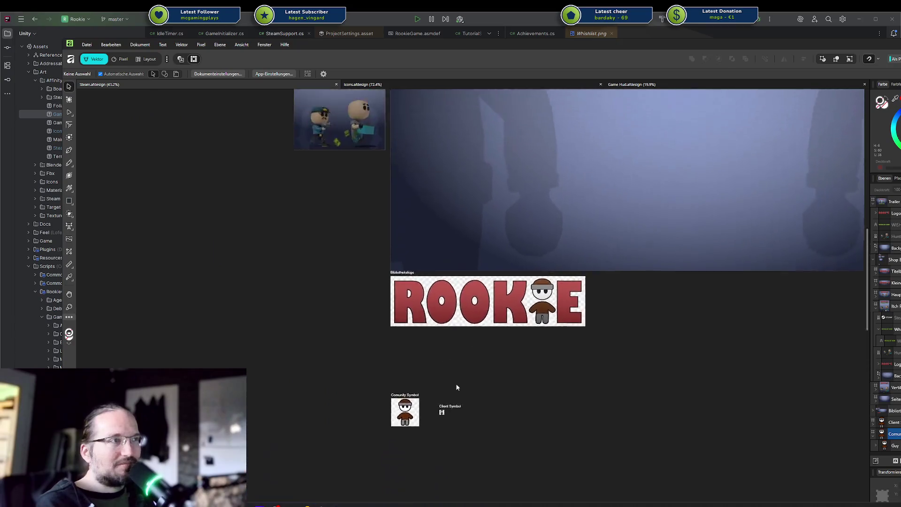
pyautogui.scroll(3, 454, 374)
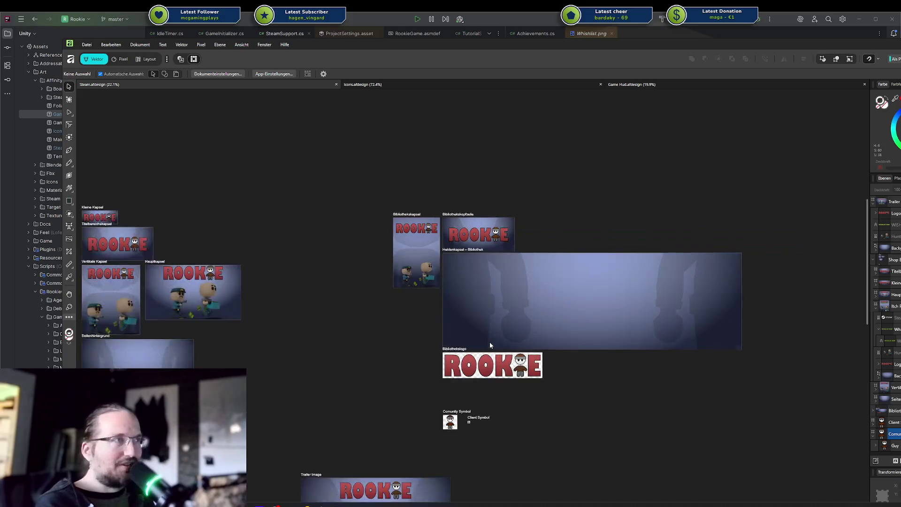
pyautogui.scroll(-3, 470, 307)
pyautogui.hscroll(-10, 544, 168)
pyautogui.scroll(3, 799, 418)
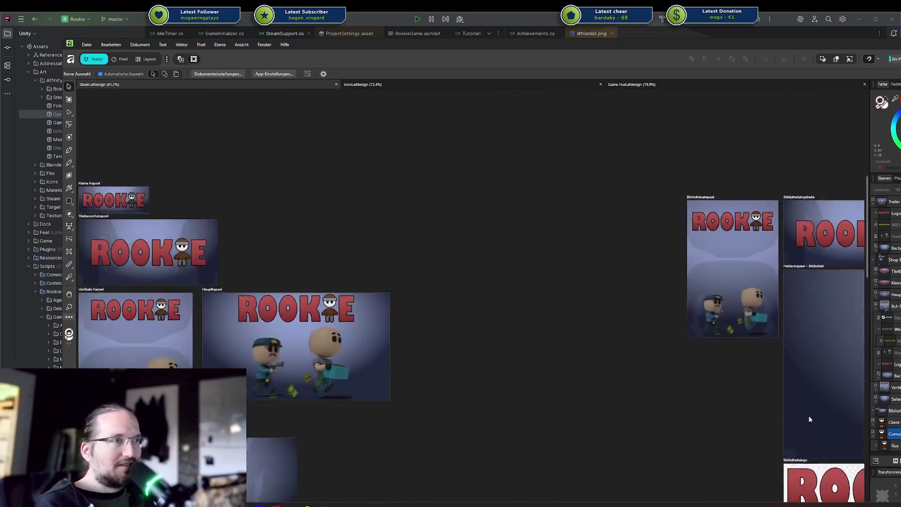
pyautogui.scroll(-4, 711, 373)
pyautogui.moveTo(697, 371); pyautogui.dragTo(408, 245)
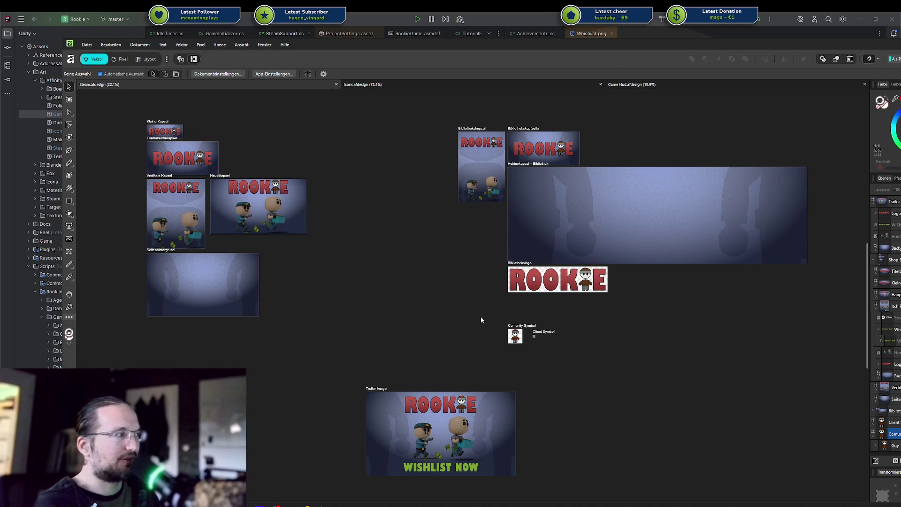
# Zoom in and select the Guy character on the community icon artboard
pyautogui.scroll(1, 481, 316)
pyautogui.scroll(2, 480, 317)
pyautogui.scroll(2, 481, 316)
pyautogui.moveTo(545, 360)
pyautogui.mouseDown()
pyautogui.moveTo(474, 288)
pyautogui.moveTo(559, 432)
pyautogui.moveTo(534, 418)
pyautogui.mouseUp()
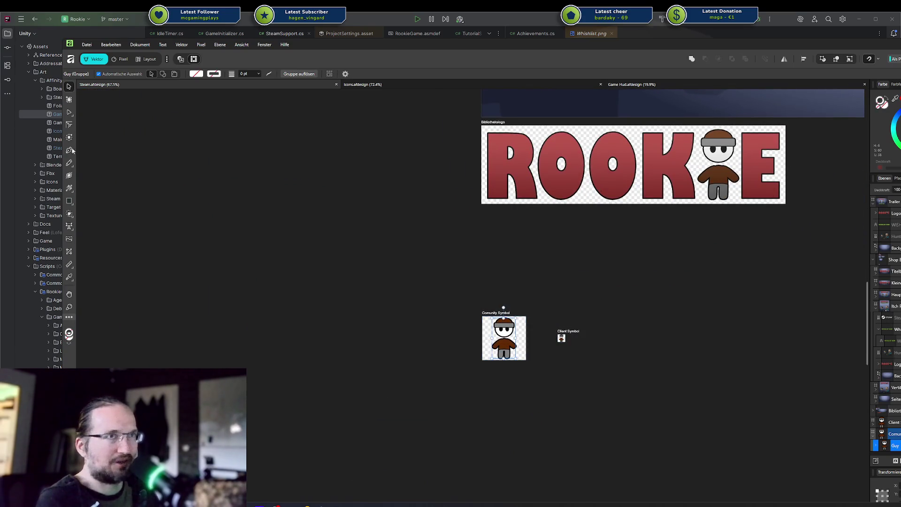
pyautogui.click(95, 45)
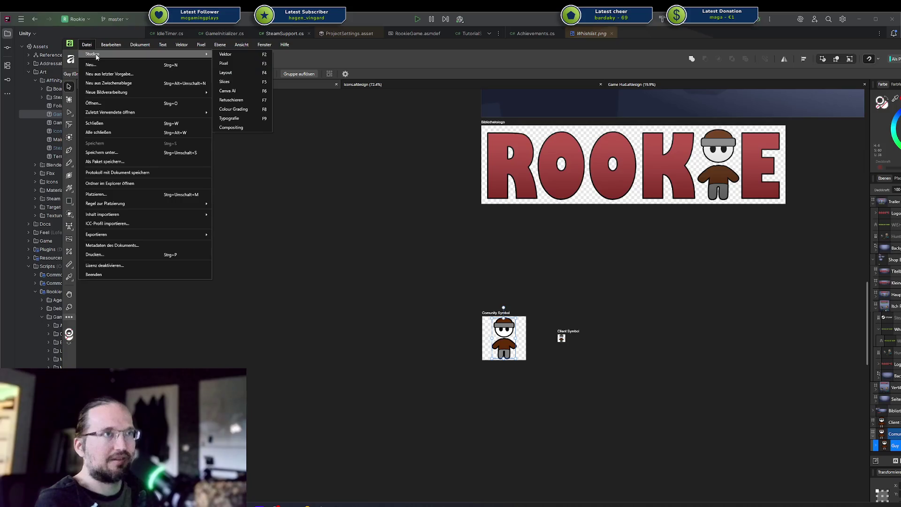
pyautogui.press('Escape')
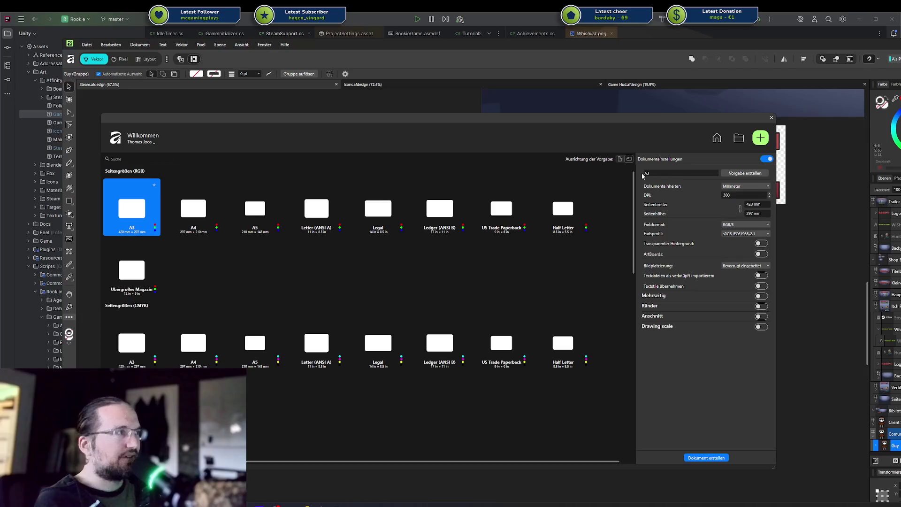
# Scroll through the new-document page-size presets, then close the window without creating a file
pyautogui.scroll(-3, 378, 244)
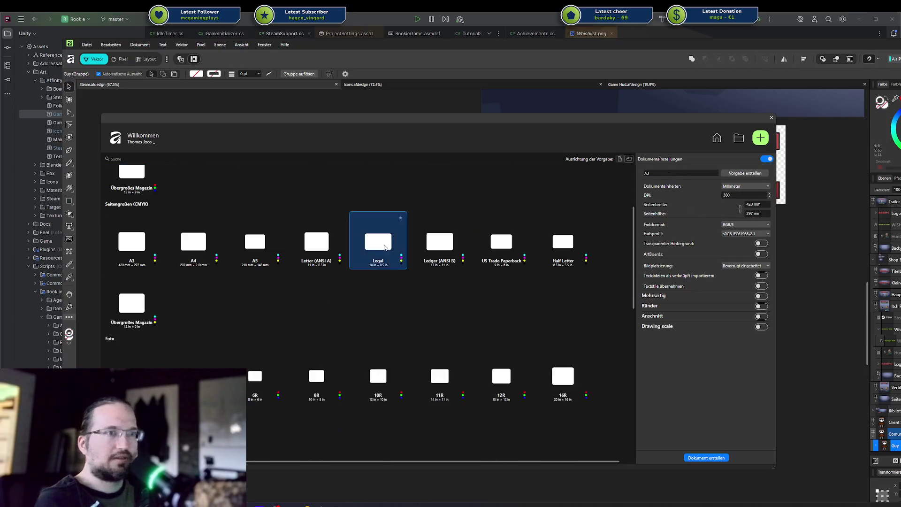
pyautogui.scroll(5, 380, 247)
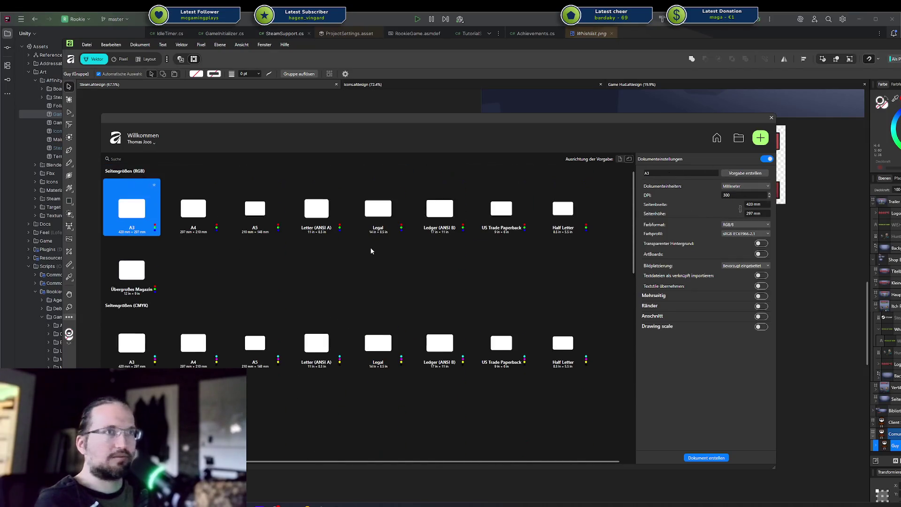
pyautogui.scroll(-2, 356, 296)
pyautogui.scroll(-2, 356, 296)
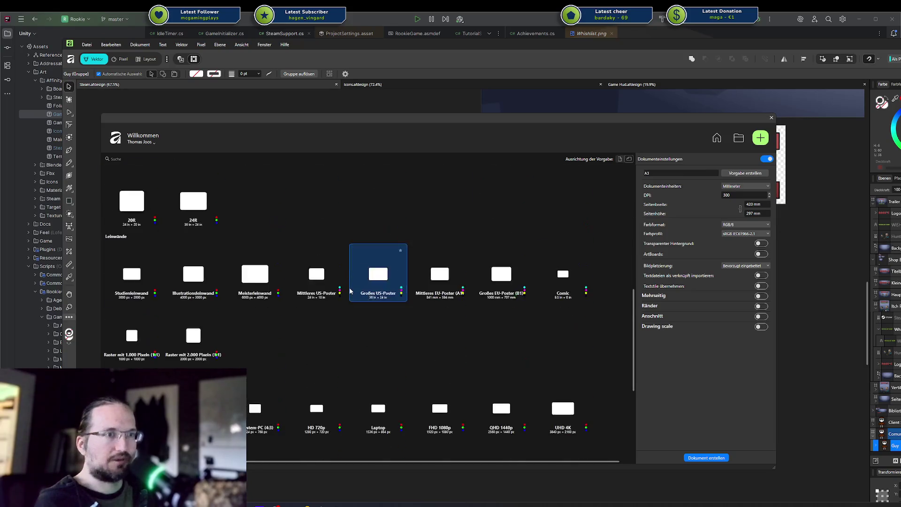
pyautogui.scroll(-2, 350, 290)
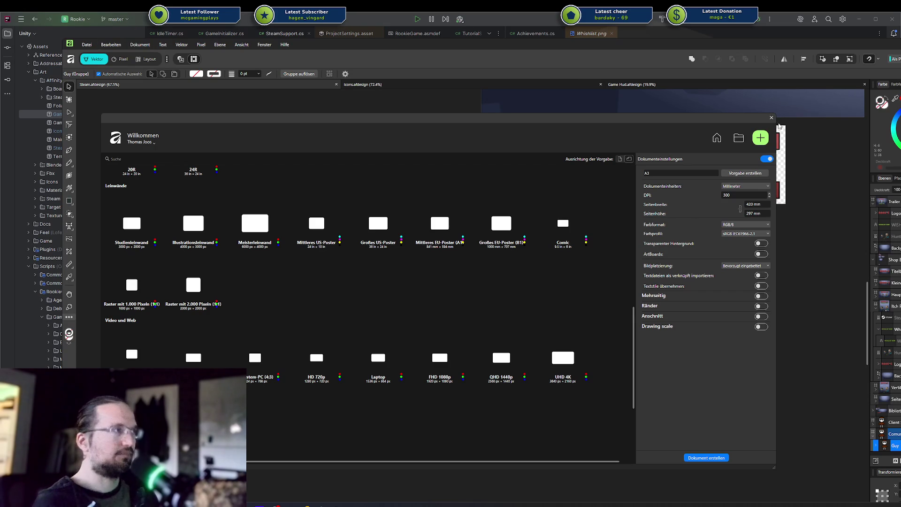
pyautogui.click(771, 117)
# Start a new document via Datei > Neu… and set its units to Pixel
pyautogui.click(91, 46)
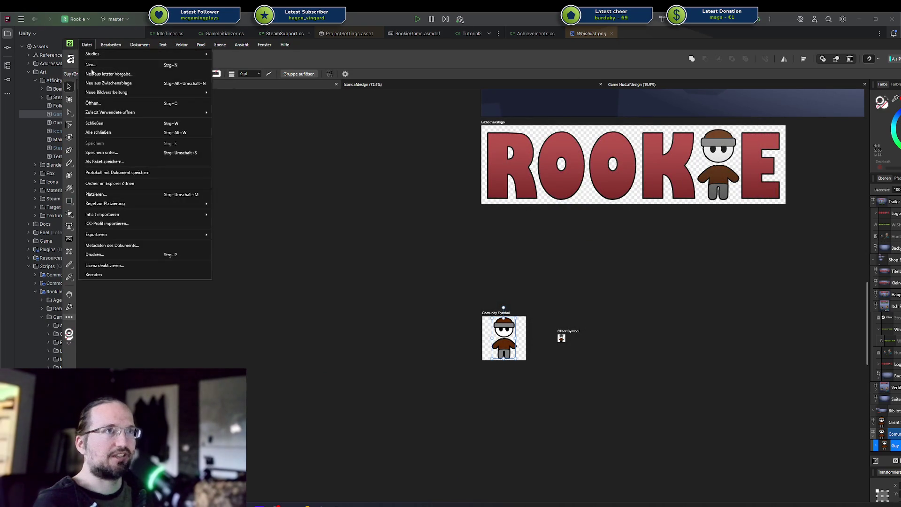
pyautogui.click(137, 69)
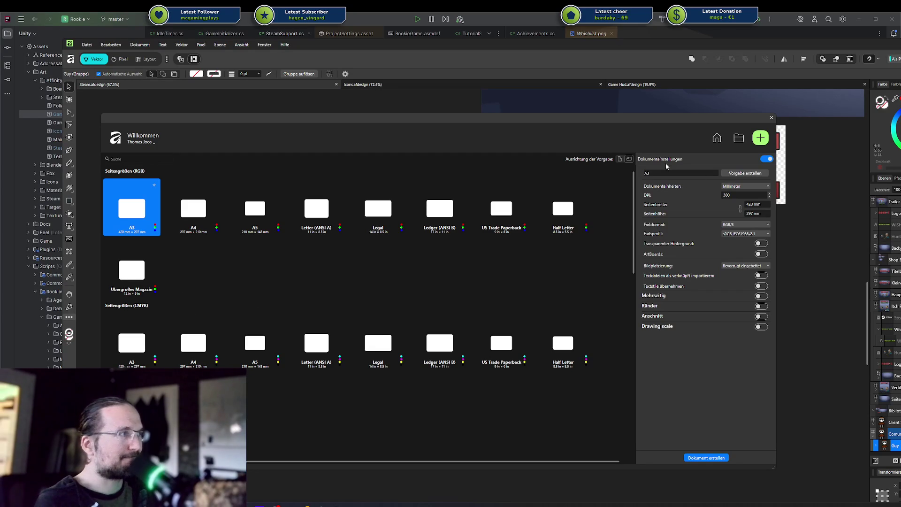
pyautogui.moveTo(632, 187); pyautogui.dragTo(606, 170)
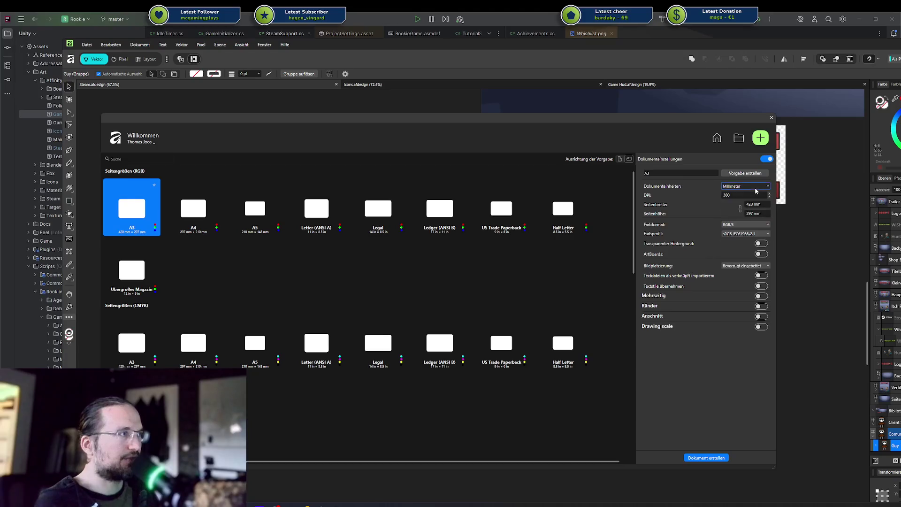
pyautogui.click(734, 187)
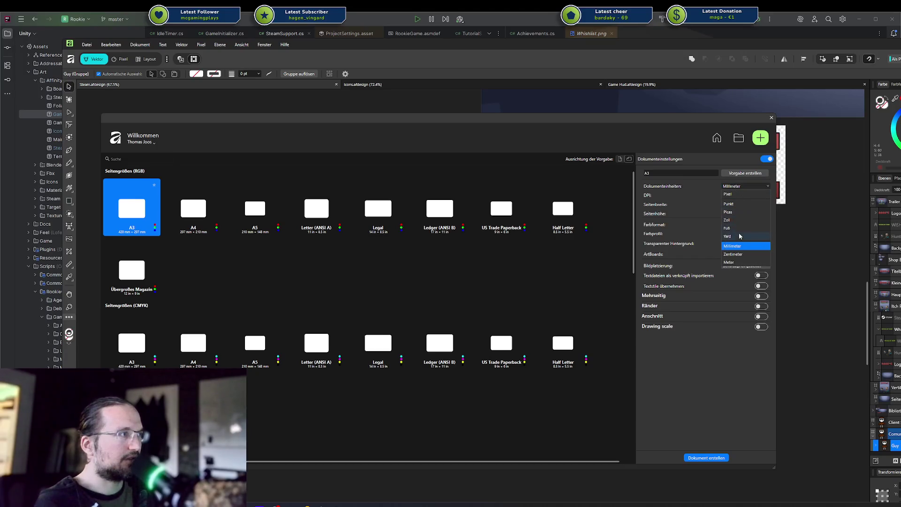
pyautogui.click(740, 197)
pyautogui.click(735, 195)
# Make it 256 × 256 px with transparent background and artboards, and create the document
pyautogui.click(751, 204)
pyautogui.write('256')
pyautogui.press('Tab')
pyautogui.write('256')
pyautogui.press('Tab')
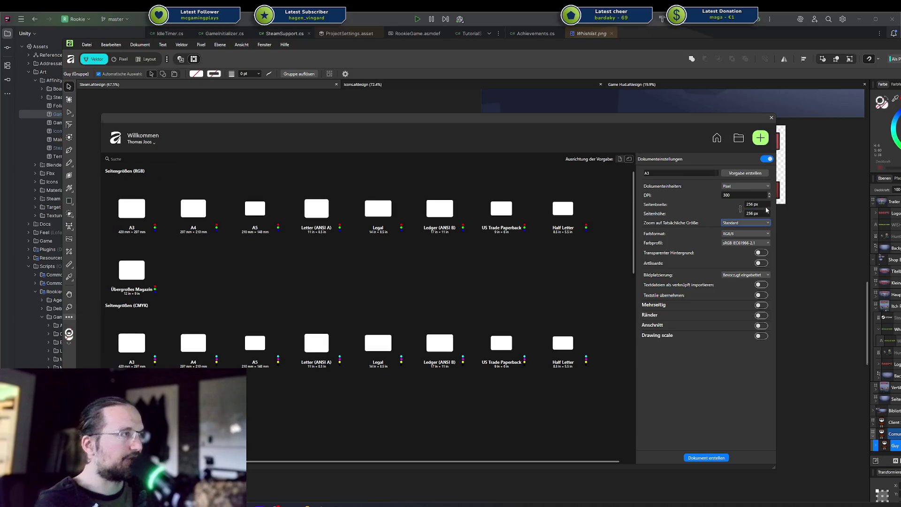
pyautogui.click(761, 252)
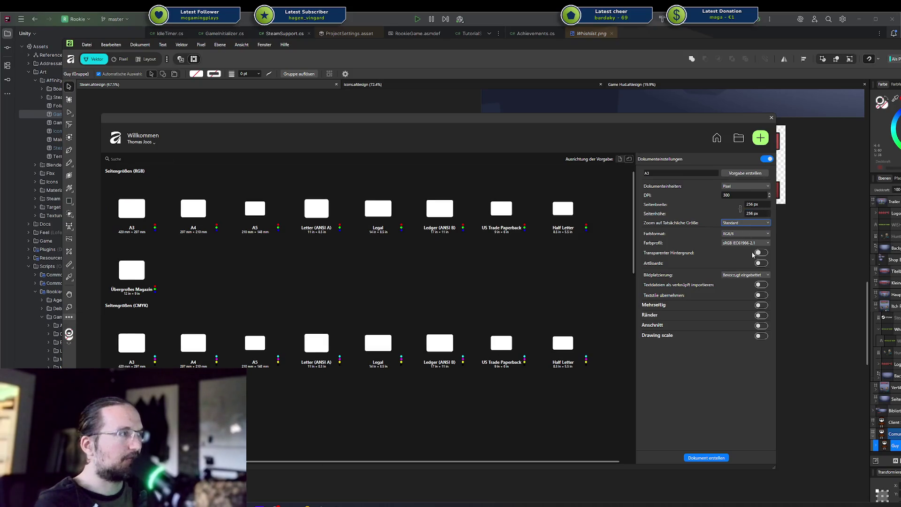
pyautogui.click(761, 264)
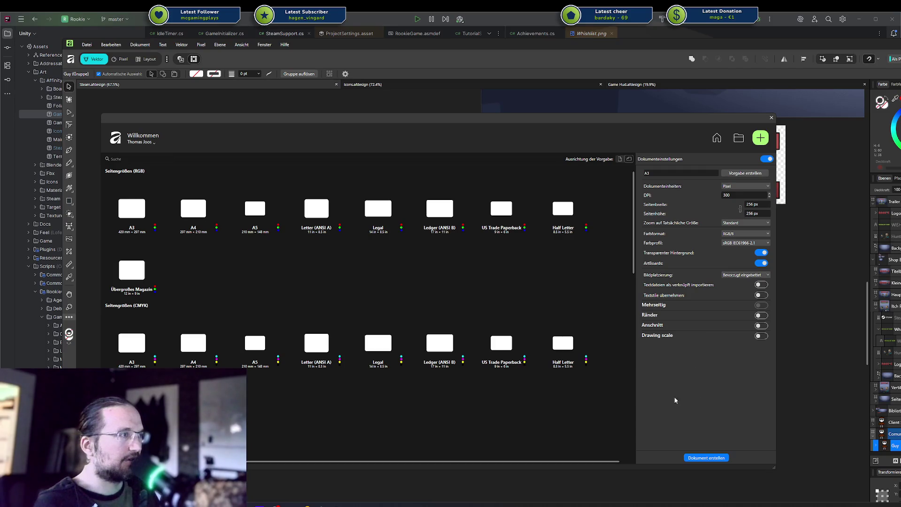
pyautogui.click(702, 456)
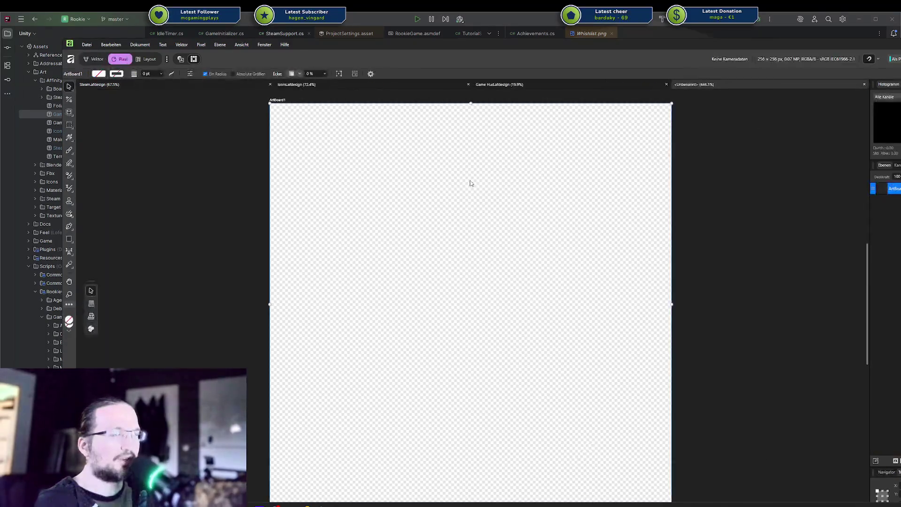
# Rename the new artboard to Welcome
pyautogui.scroll(-3, 493, 188)
pyautogui.scroll(-2, 540, 206)
pyautogui.scroll(2, 571, 196)
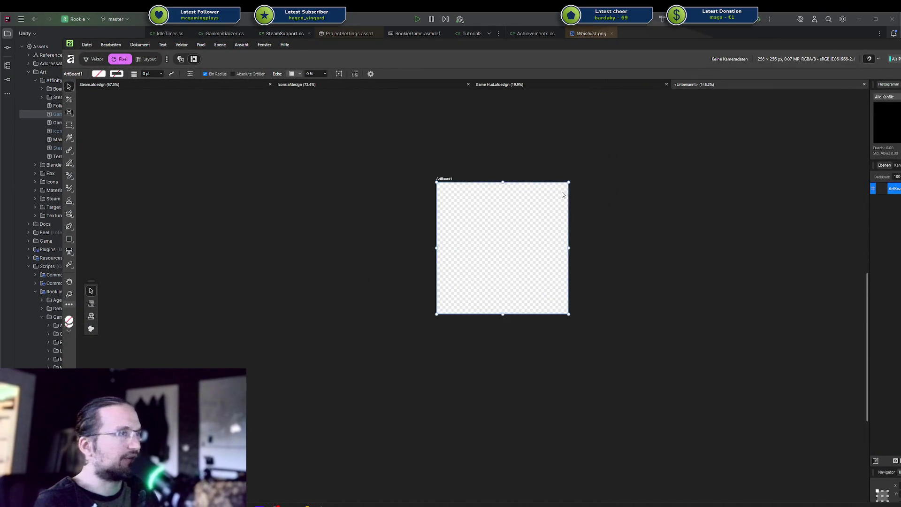
pyautogui.scroll(1, 744, 224)
pyautogui.click(894, 188)
pyautogui.doubleClick(894, 188)
pyautogui.write('Welcome')
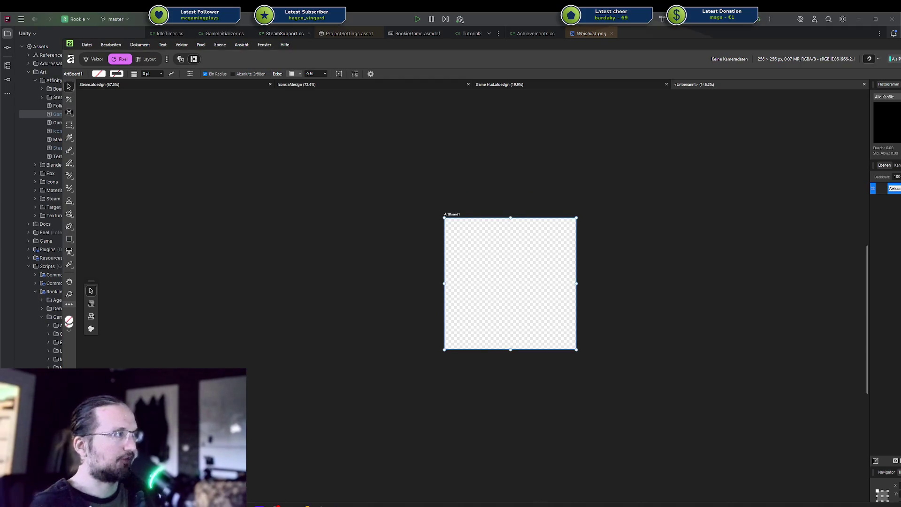
pyautogui.press('Return')
# Paste the Guy character, centre it on the artboard, and select one of its eye ellipses
pyautogui.hotkey('ctrl', 'v')
pyautogui.moveTo(505, 284); pyautogui.dragTo(525, 303)
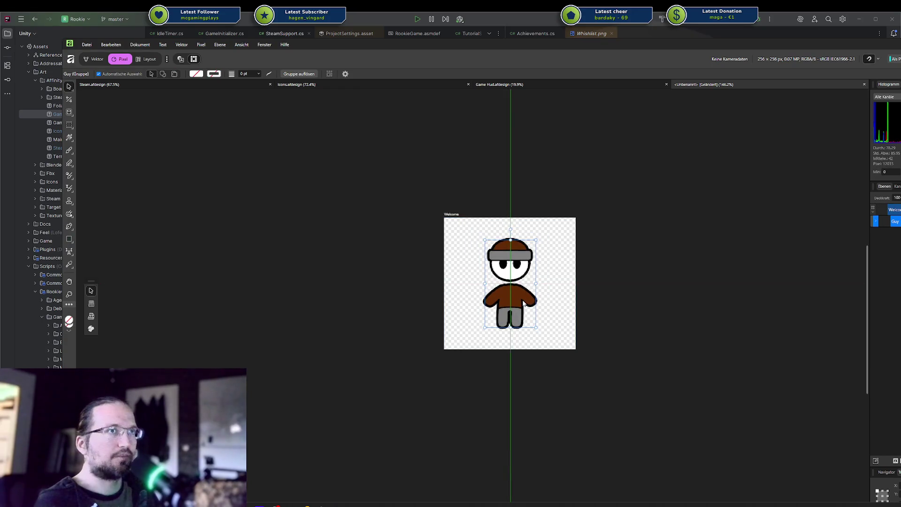
pyautogui.click(876, 222)
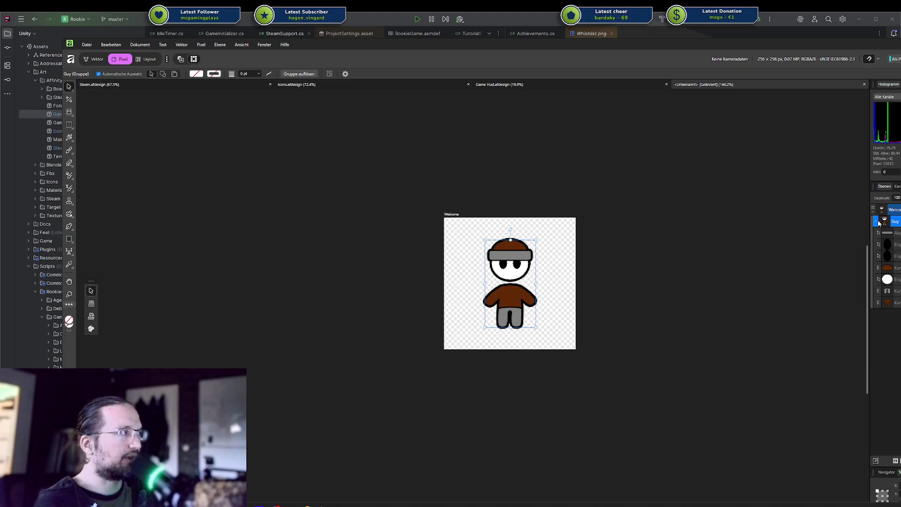
pyautogui.click(892, 244)
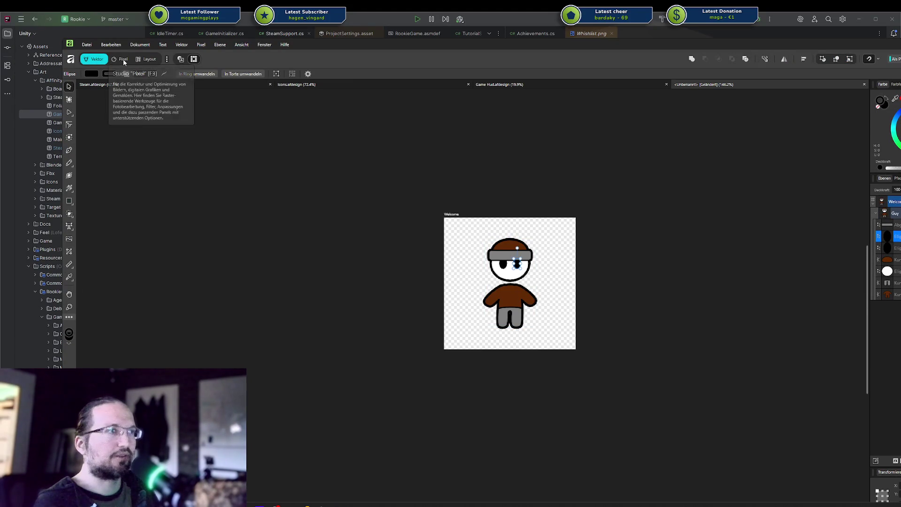
# Select all seven Guy layers and scale the character up to fill the Welcome artboard
pyautogui.hotkey('ctrl', 'a')
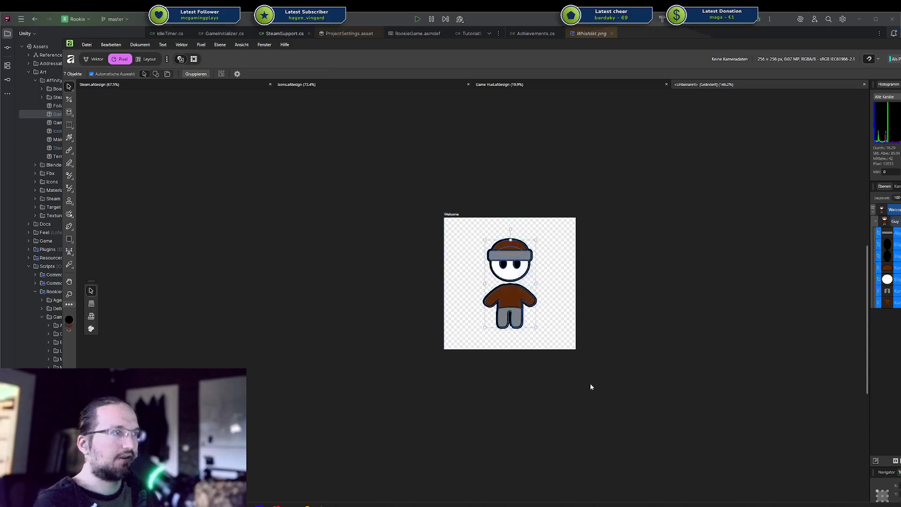
pyautogui.moveTo(536, 328); pyautogui.dragTo(545, 341)
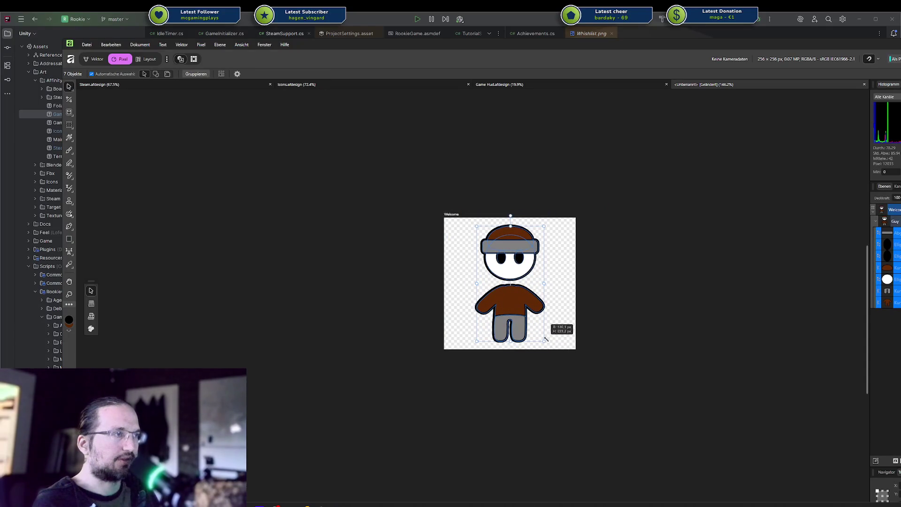
pyautogui.click(604, 322)
# Toggle between vector and pixel personas and restore the program window to maximised
pyautogui.click(95, 59)
pyautogui.click(120, 59)
pyautogui.scroll(-4, 253, 116)
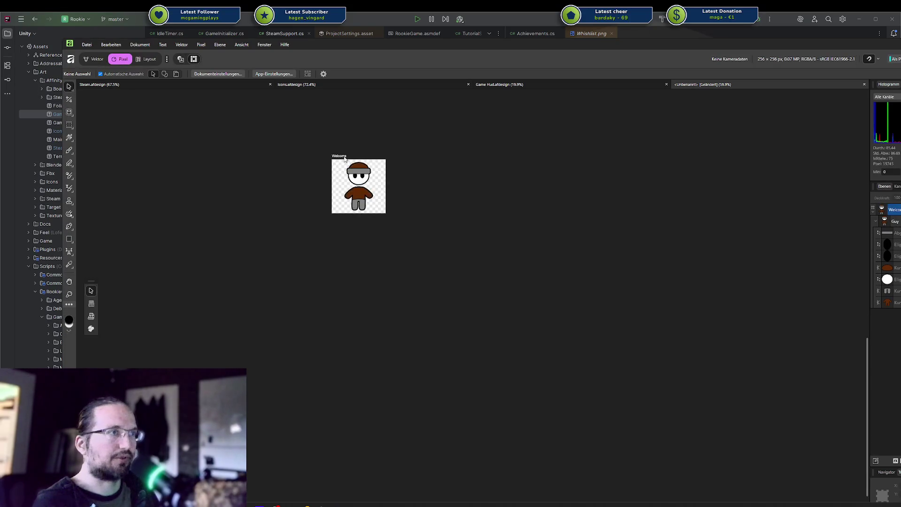
pyautogui.moveTo(666, 44)
pyautogui.mouseDown()
pyautogui.moveTo(155, 158)
pyautogui.moveTo(17, 92)
pyautogui.mouseUp()
pyautogui.doubleClick(17, 92)
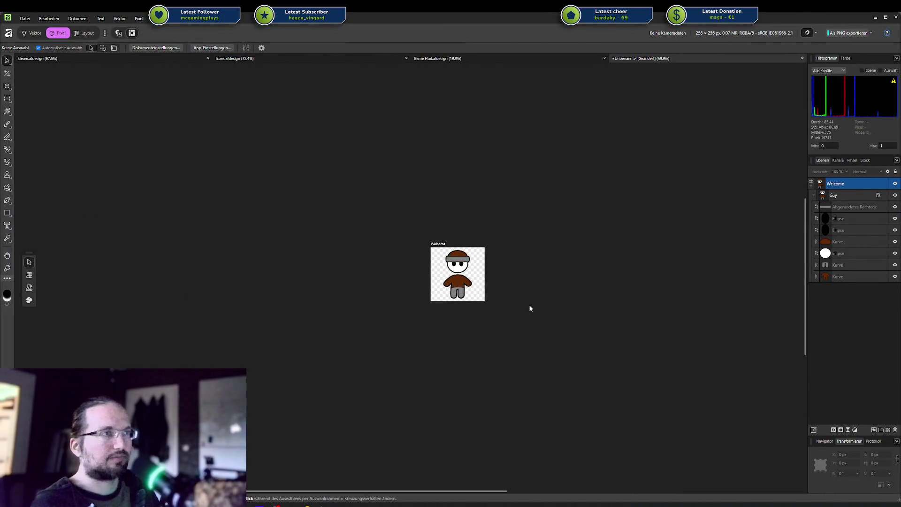
pyautogui.scroll(4, 529, 304)
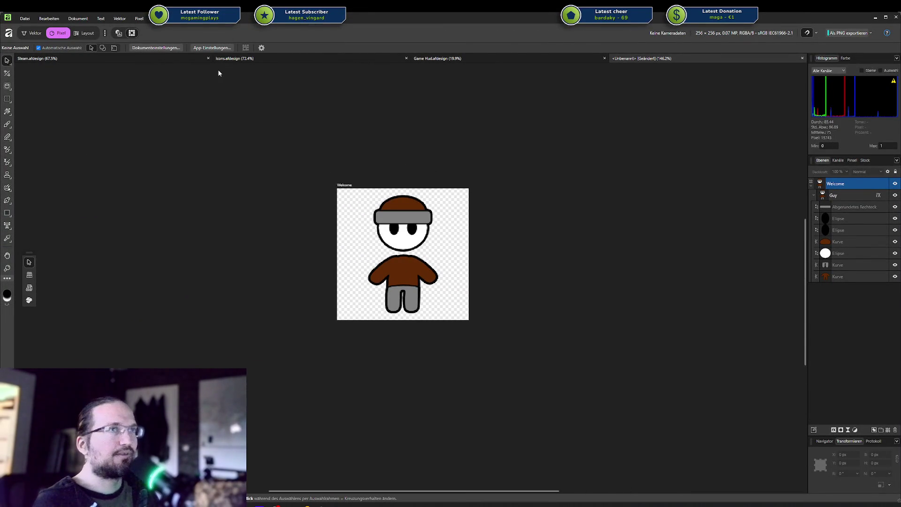
# In the Steam document, select the Seitenhintergrund background rectangle
pyautogui.click(231, 60)
pyautogui.click(129, 59)
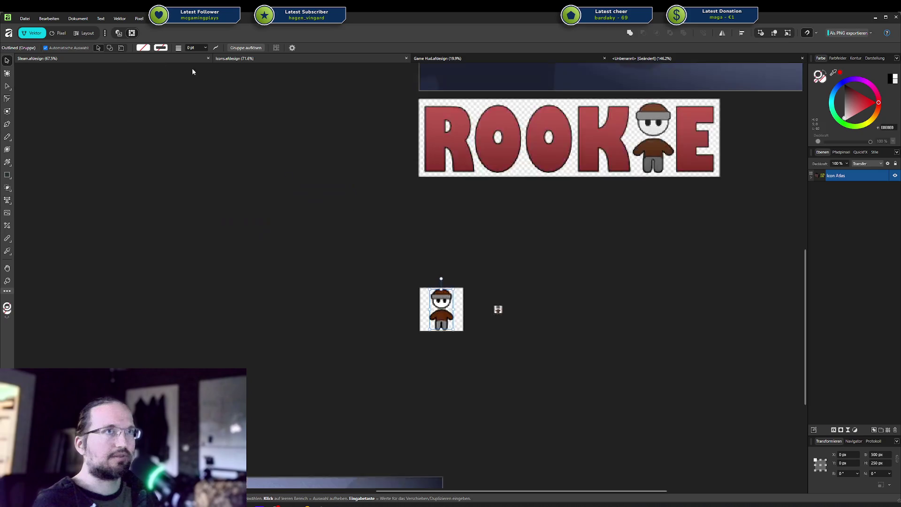
pyautogui.scroll(-5, 446, 317)
pyautogui.scroll(2, 352, 291)
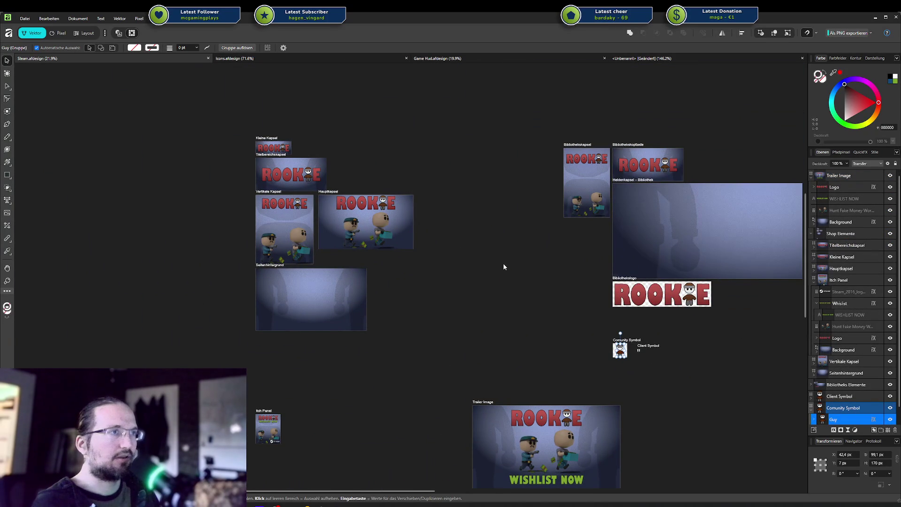
pyautogui.click(278, 292)
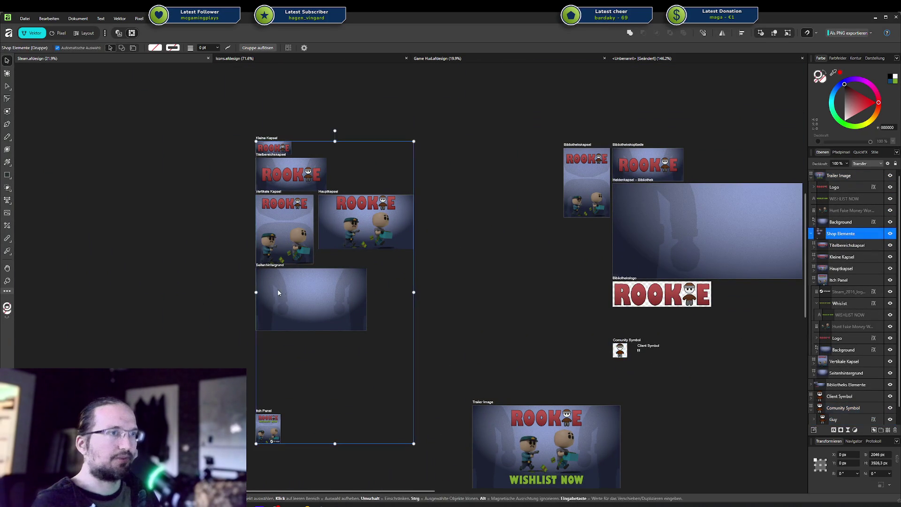
pyautogui.doubleClick(327, 295)
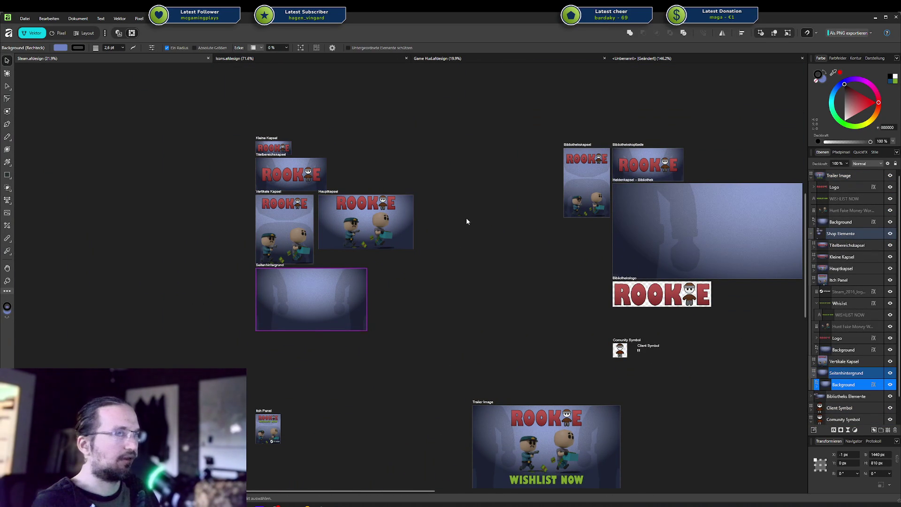
# Look through the Game Hud, icon atlas and other open documents
pyautogui.click(430, 60)
pyautogui.click(338, 61)
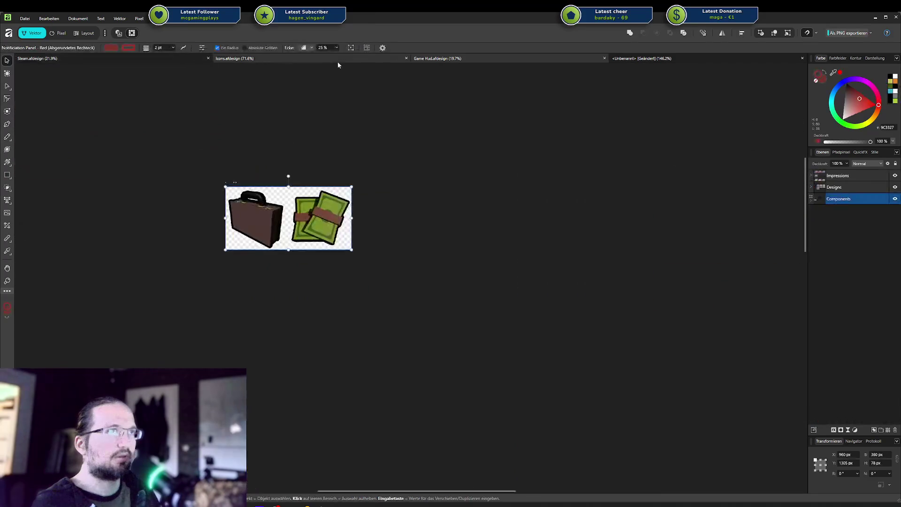
pyautogui.click(663, 60)
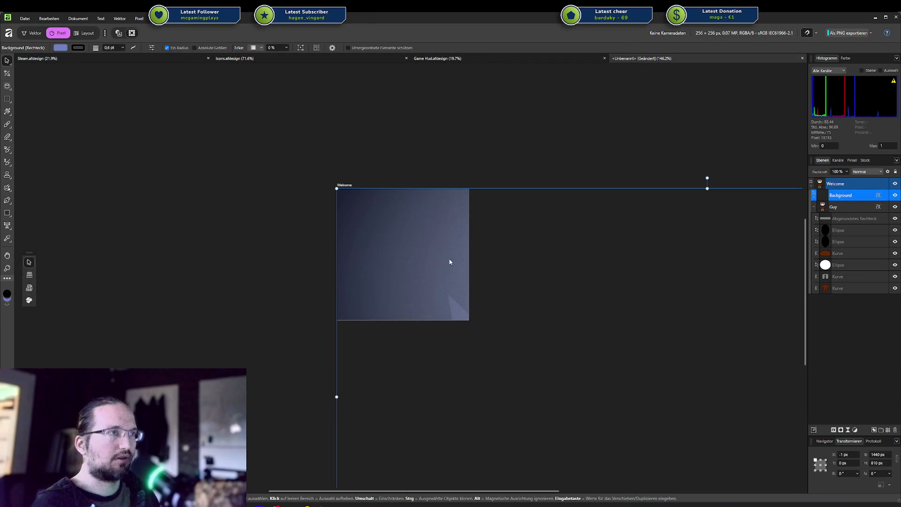
# Shrink the background rectangle and centre it on the artboard
pyautogui.scroll(-4, 563, 256)
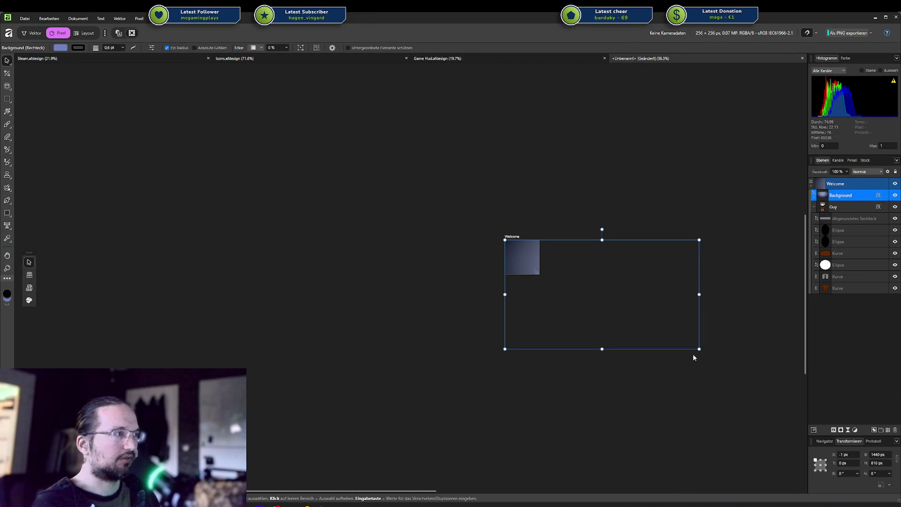
pyautogui.moveTo(694, 356); pyautogui.dragTo(530, 257)
pyautogui.moveTo(532, 260)
pyautogui.mouseDown()
pyautogui.moveTo(555, 265)
pyautogui.moveTo(565, 280)
pyautogui.mouseUp()
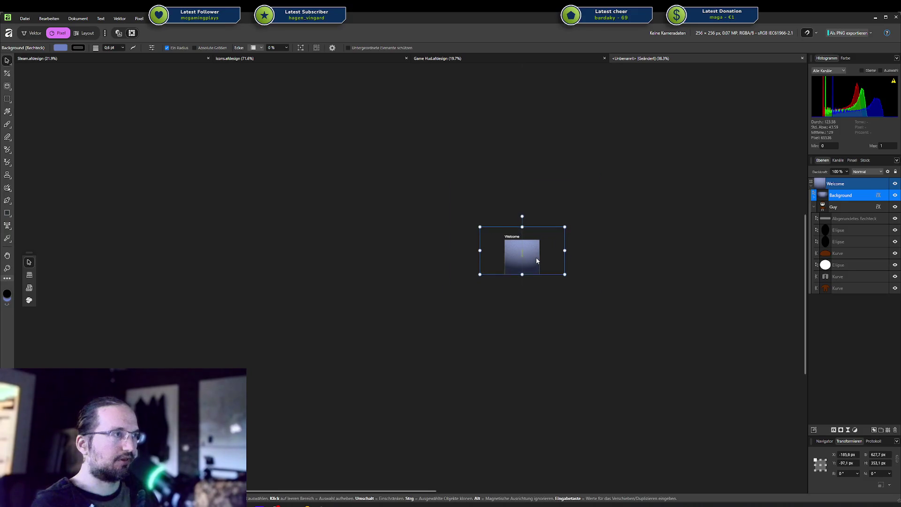
pyautogui.click(566, 283)
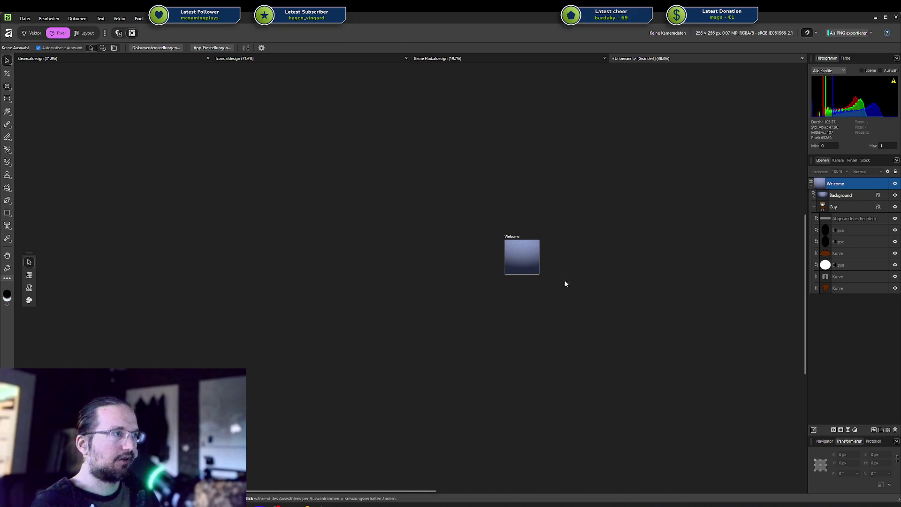
# Move the Background layer below the Guy character group in the Layers panel
pyautogui.click(833, 206)
pyautogui.keyDown('shift'); pyautogui.click(843, 195); pyautogui.keyUp('shift')
pyautogui.moveTo(842, 193); pyautogui.dragTo(840, 290)
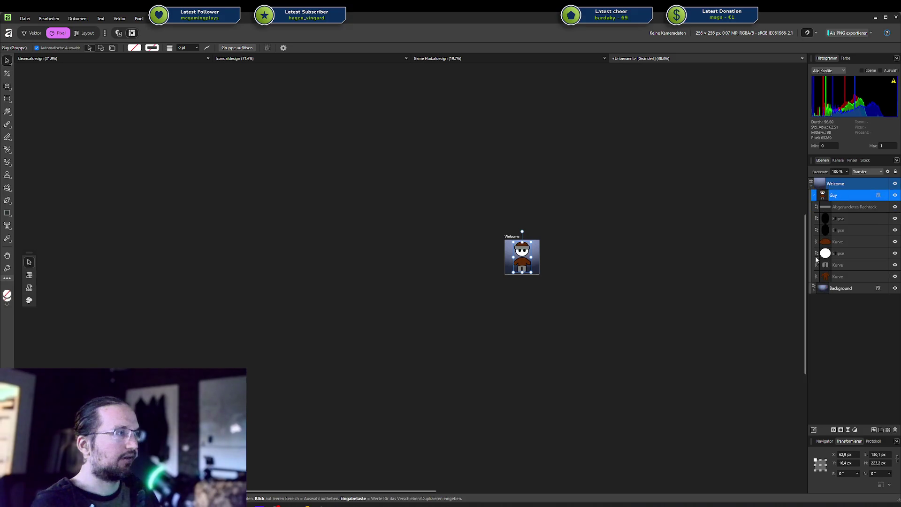
pyautogui.scroll(3, 563, 267)
pyautogui.scroll(2, 563, 268)
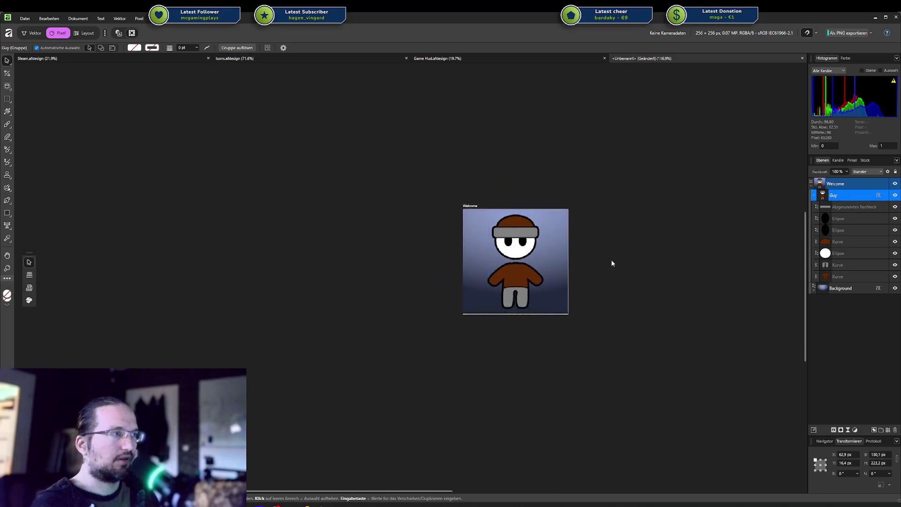
pyautogui.scroll(2, 612, 263)
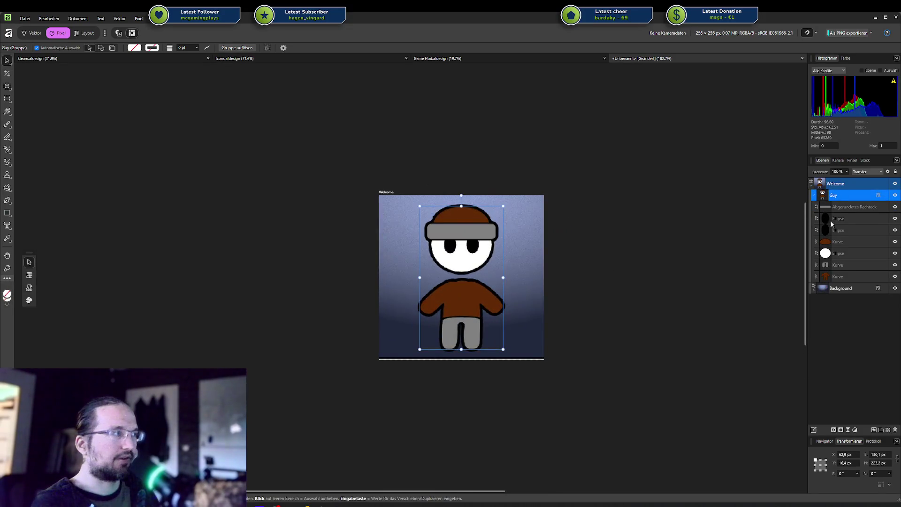
# Reposition the background rectangle behind the character and resize it to exactly 256×256 px
pyautogui.click(840, 291)
pyautogui.moveTo(580, 300); pyautogui.dragTo(580, 303)
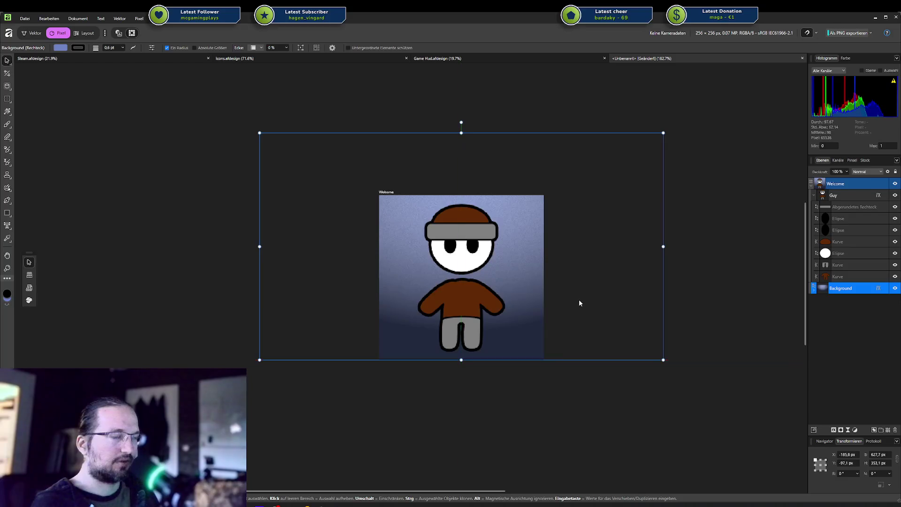
pyautogui.click(537, 401)
pyautogui.scroll(-2, 574, 277)
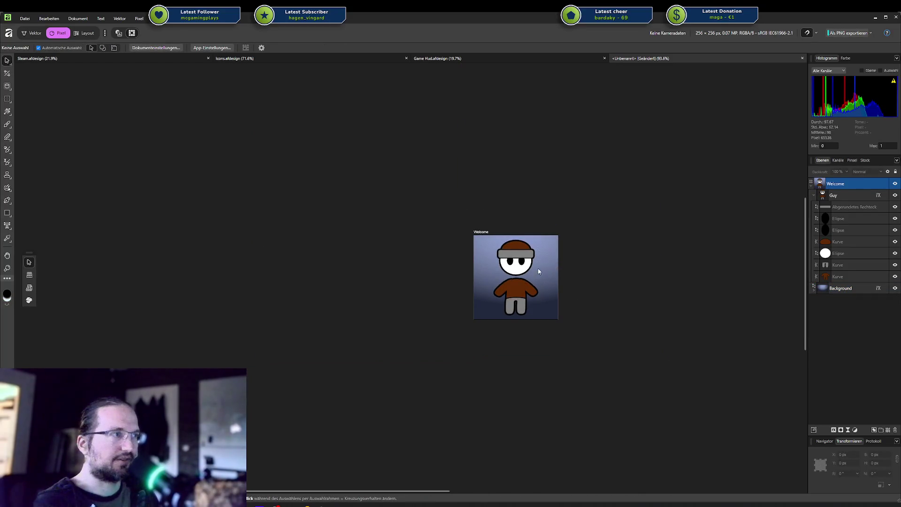
pyautogui.click(832, 289)
pyautogui.moveTo(587, 267)
pyautogui.mouseDown()
pyautogui.moveTo(588, 305)
pyautogui.moveTo(588, 270)
pyautogui.mouseUp()
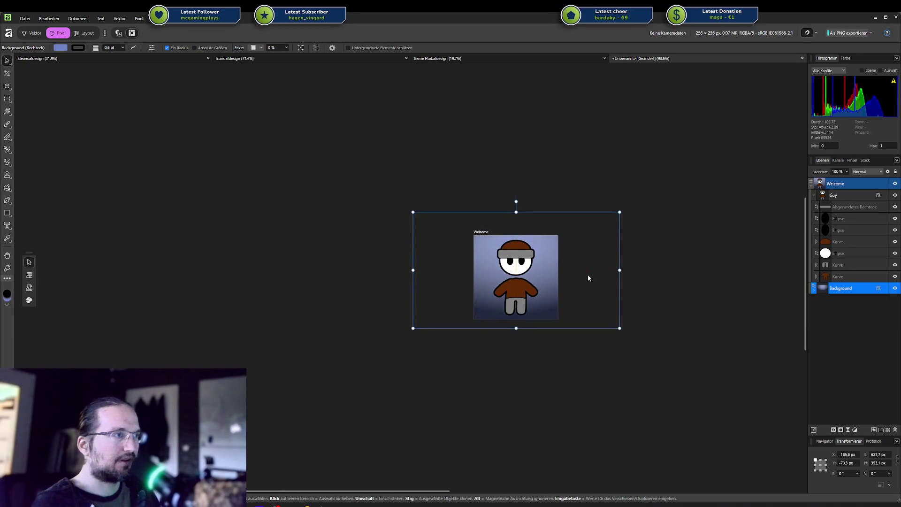
pyautogui.moveTo(619, 323)
pyautogui.mouseDown()
pyautogui.moveTo(572, 305)
pyautogui.moveTo(584, 312)
pyautogui.mouseUp()
pyautogui.moveTo(554, 281)
pyautogui.mouseDown()
pyautogui.moveTo(552, 304)
pyautogui.moveTo(563, 280)
pyautogui.moveTo(578, 272)
pyautogui.moveTo(558, 275)
pyautogui.mouseUp()
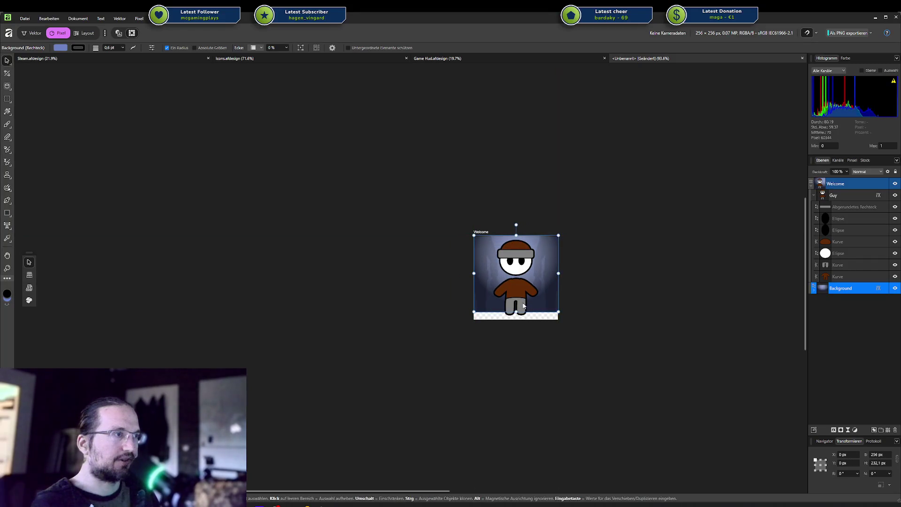
pyautogui.moveTo(516, 312); pyautogui.dragTo(516, 320)
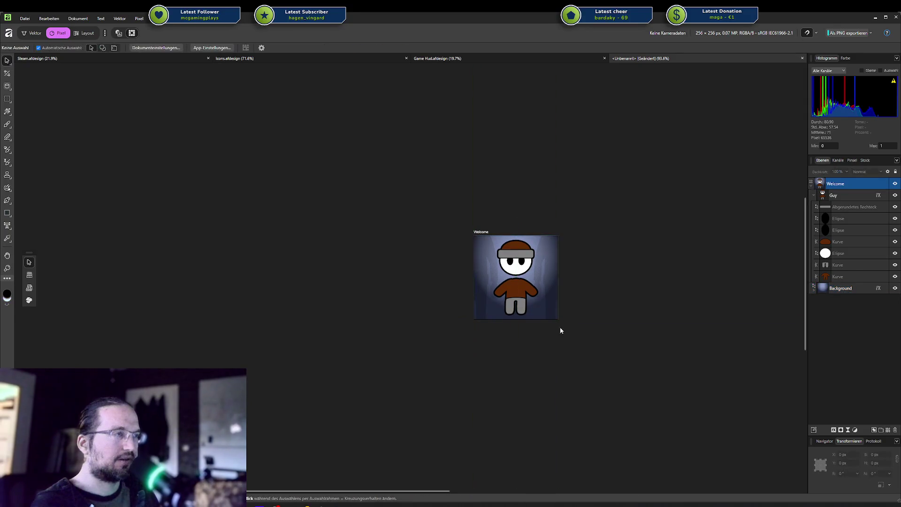
# Enlarge the gradient background past the artboard edges so no transparent edges show
pyautogui.click(618, 275)
pyautogui.hotkey('ctrl', 't')
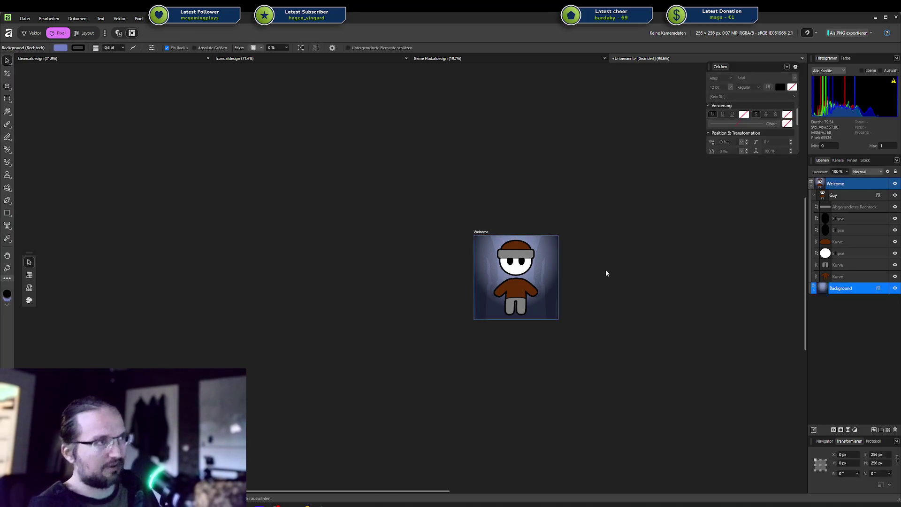
pyautogui.moveTo(618, 275); pyautogui.dragTo(574, 271)
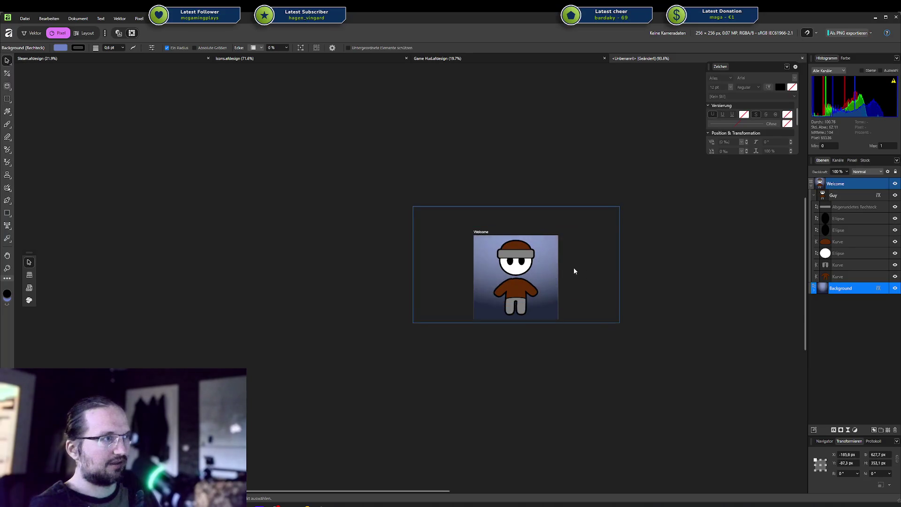
pyautogui.click(562, 336)
pyautogui.click(543, 269)
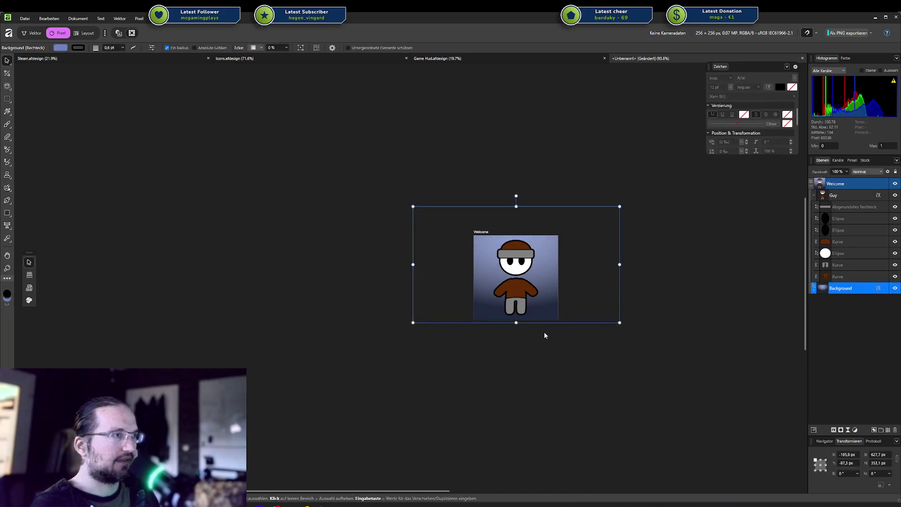
# Collapse the Guy layer group and start renaming the Background layer
pyautogui.click(815, 195)
pyautogui.click(719, 288)
pyautogui.click(838, 207)
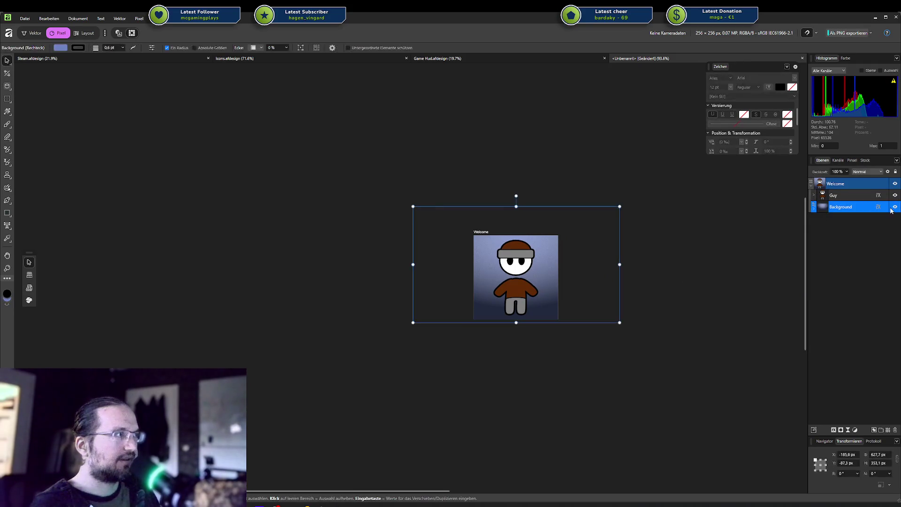
pyautogui.rightClick(874, 210)
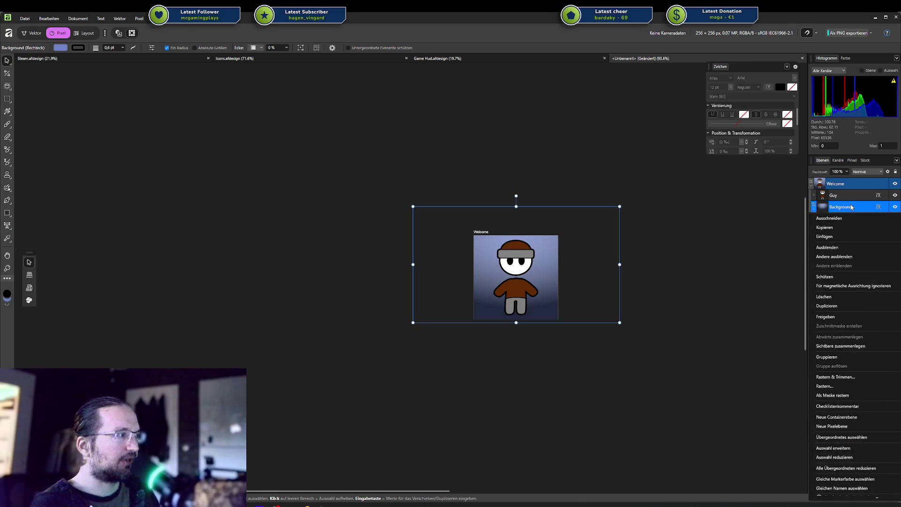
pyautogui.doubleClick(850, 207)
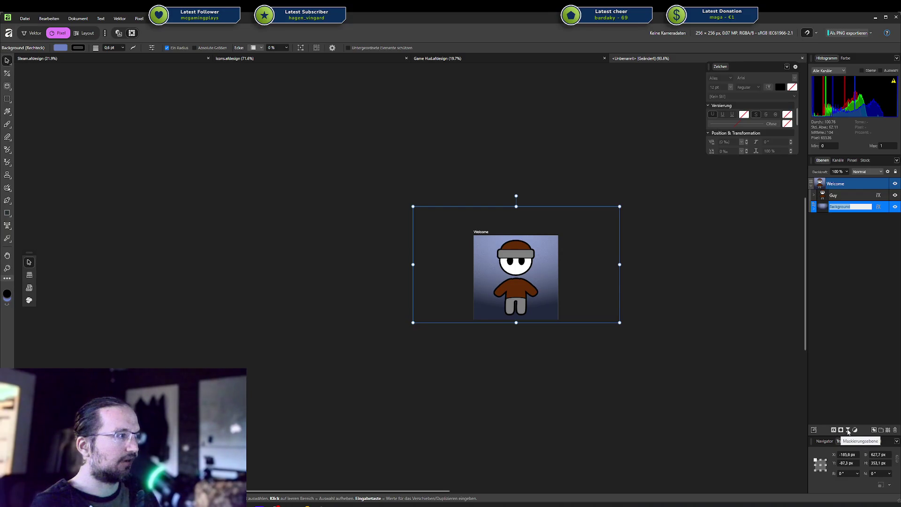
pyautogui.click(855, 429)
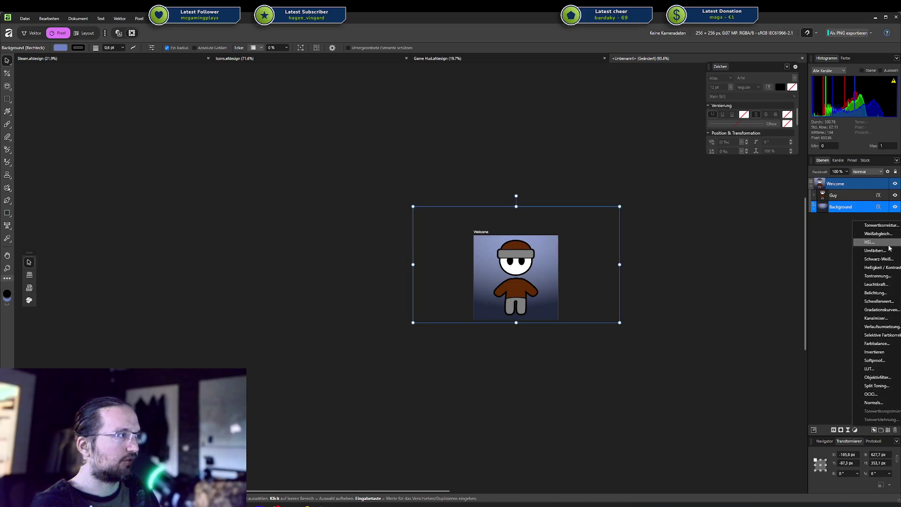
pyautogui.click(887, 258)
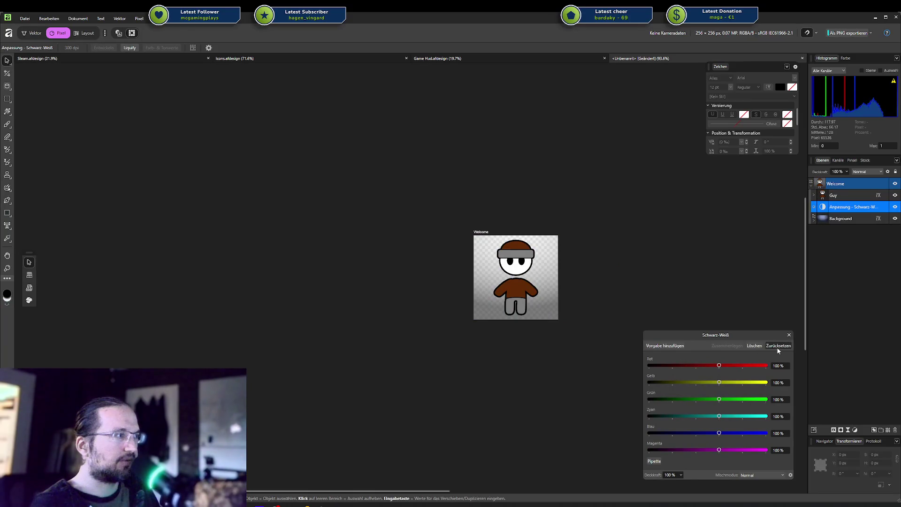
pyautogui.click(755, 345)
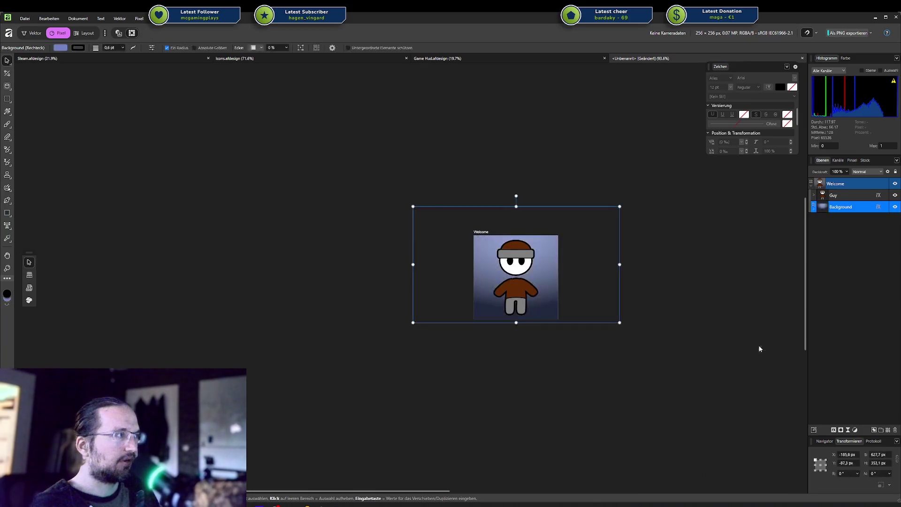
pyautogui.click(855, 430)
pyautogui.click(879, 243)
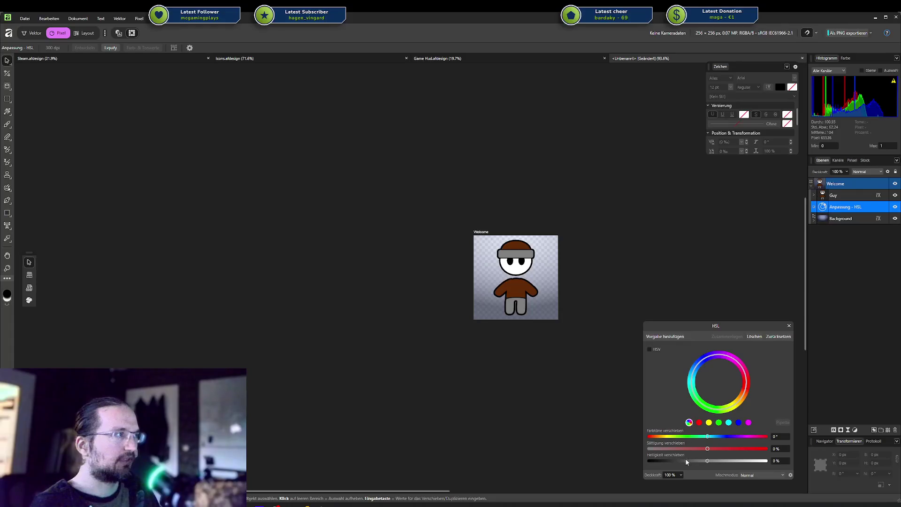
pyautogui.click(755, 337)
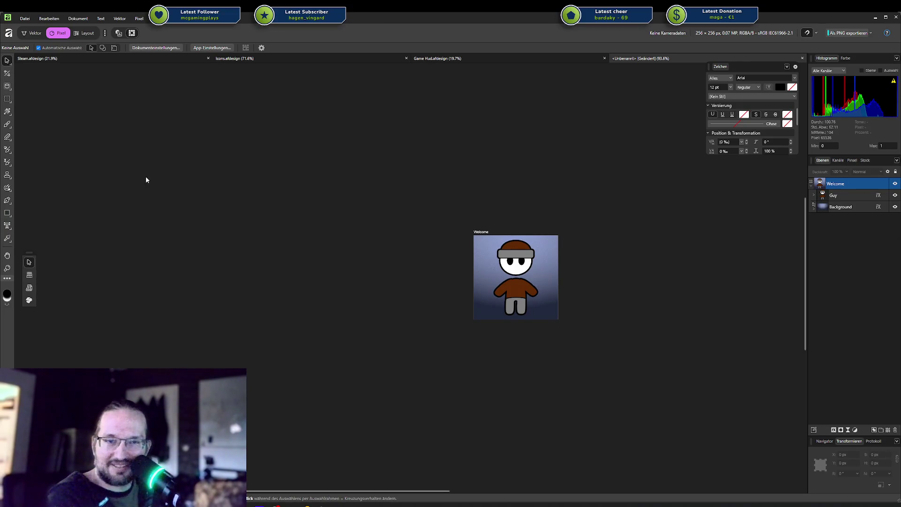
# Zoom in and out on the Welcome artboard to inspect the finished character icon
pyautogui.scroll(-1, 313, 225)
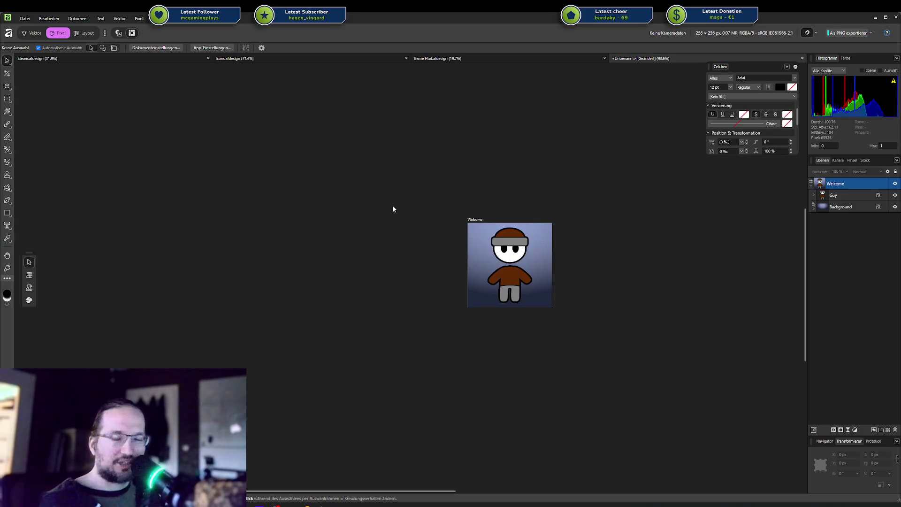
pyautogui.keyDown('ctrl'); pyautogui.scroll(3, 397, 238); pyautogui.keyUp('ctrl')
pyautogui.keyDown('ctrl'); pyautogui.scroll(2, 444, 262); pyautogui.keyUp('ctrl')
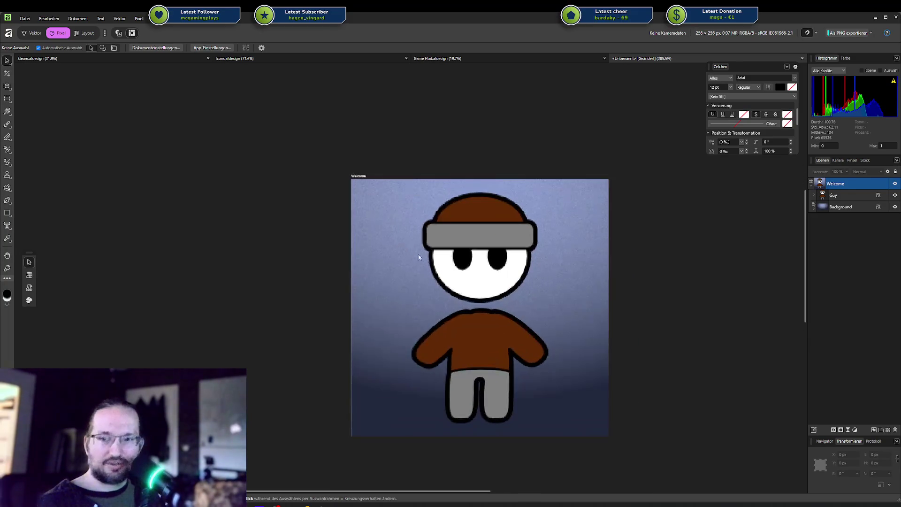
pyautogui.keyDown('ctrl'); pyautogui.scroll(-1, 287, 207); pyautogui.keyUp('ctrl')
pyautogui.keyDown('ctrl'); pyautogui.scroll(-1, 284, 188); pyautogui.keyUp('ctrl')
pyautogui.keyDown('ctrl'); pyautogui.scroll(-1, 296, 188); pyautogui.keyUp('ctrl')
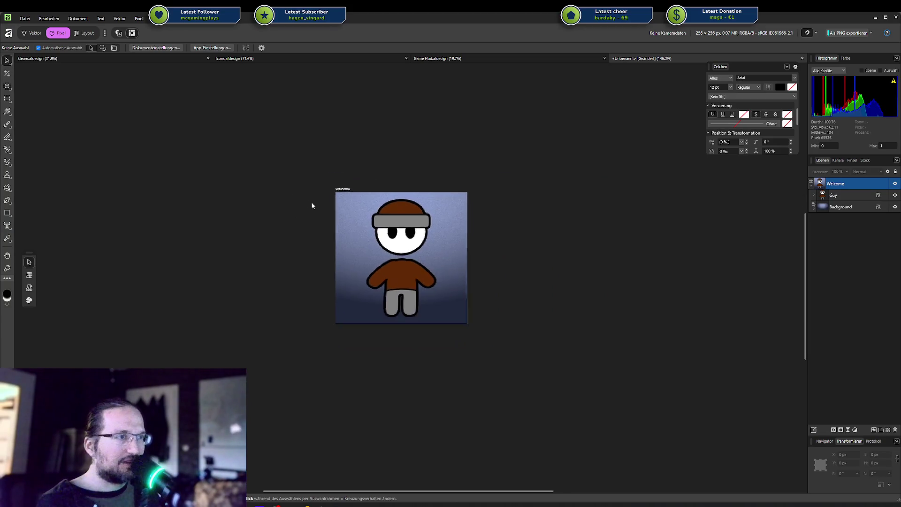
pyautogui.keyDown('ctrl'); pyautogui.scroll(1, 370, 228); pyautogui.keyUp('ctrl')
pyautogui.keyDown('ctrl'); pyautogui.scroll(1, 370, 227); pyautogui.keyUp('ctrl')
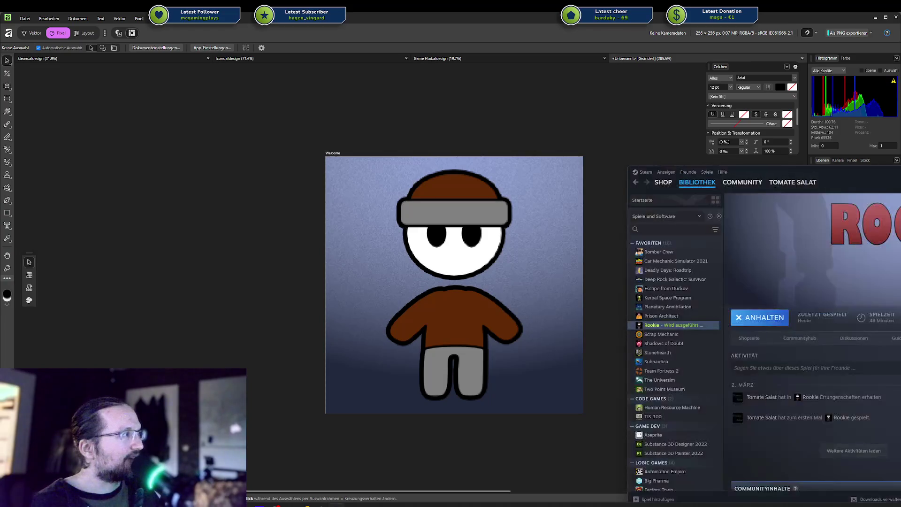
# Centre the Steam window, return from the store page to the library, then switch back to Affinity Designer
pyautogui.moveTo(892, 172); pyautogui.dragTo(483, 117)
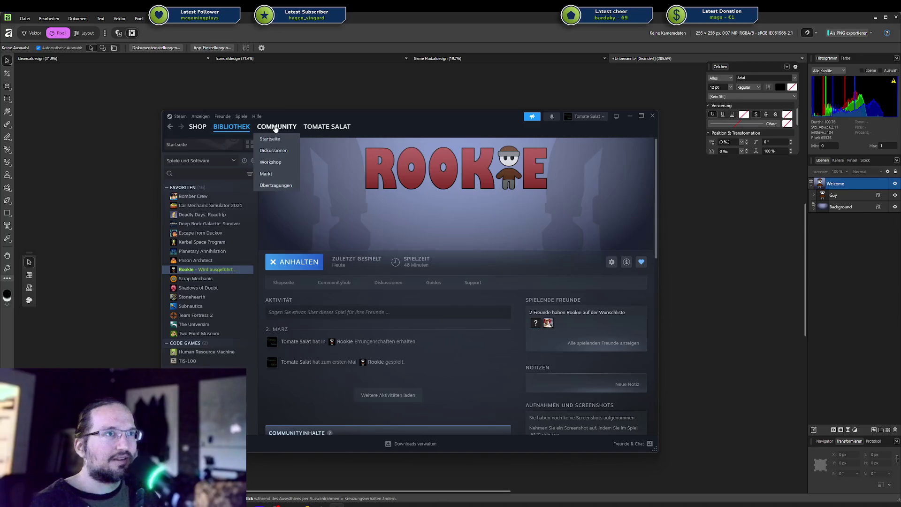
pyautogui.moveTo(232, 127)
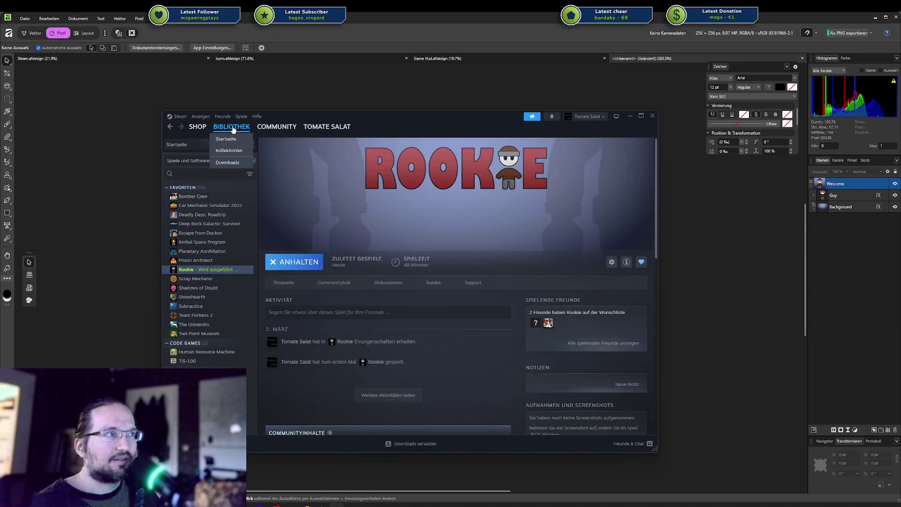
pyautogui.click(277, 127)
pyautogui.moveTo(327, 126)
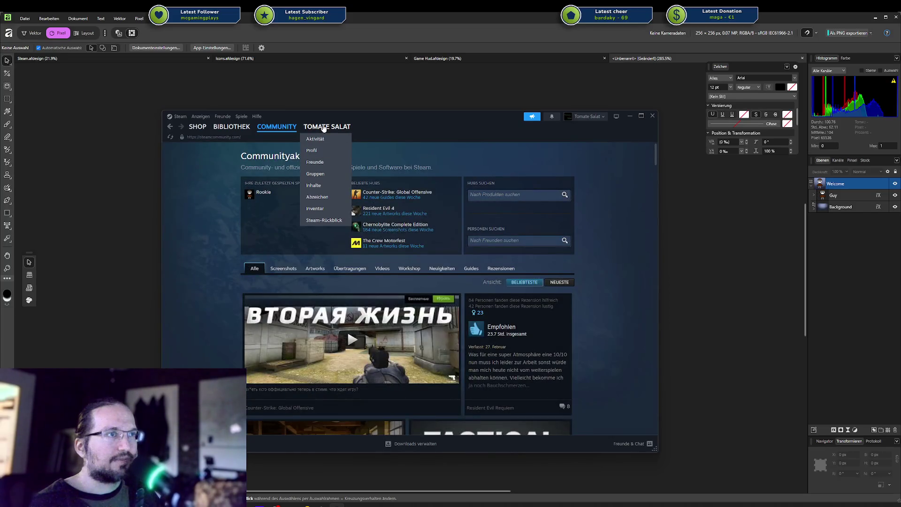
pyautogui.click(232, 127)
pyautogui.click(233, 127)
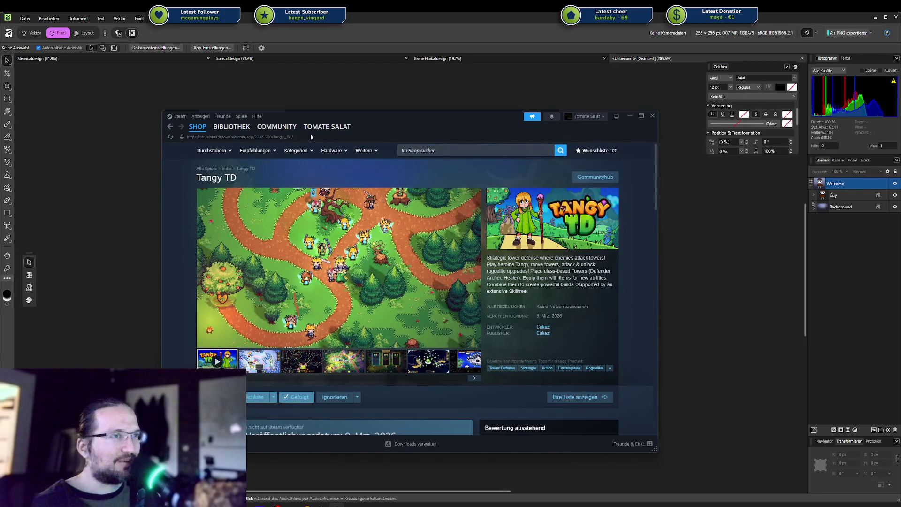
pyautogui.click(232, 127)
pyautogui.hotkey('alt', 'Tab')
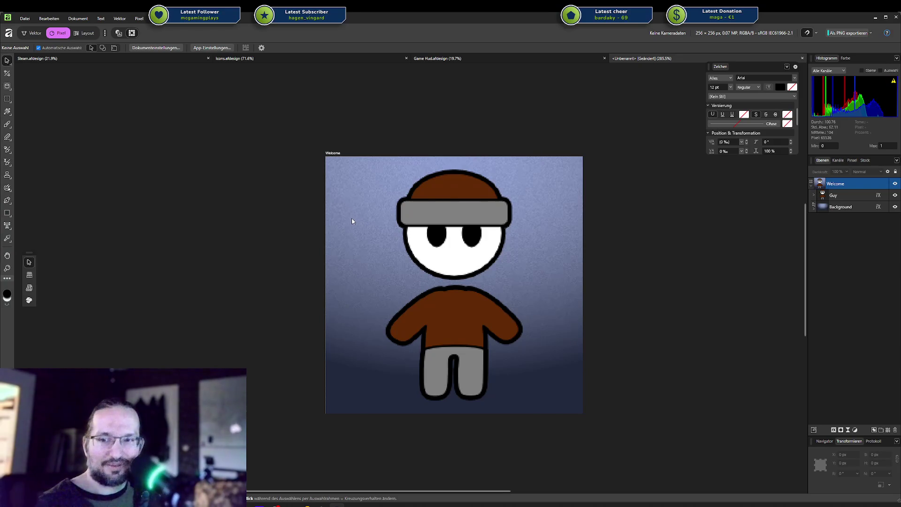
# Pan the canvas to recentre the character and drag the Steam library window to screen centre
pyautogui.hscroll(-3, 305, 209)
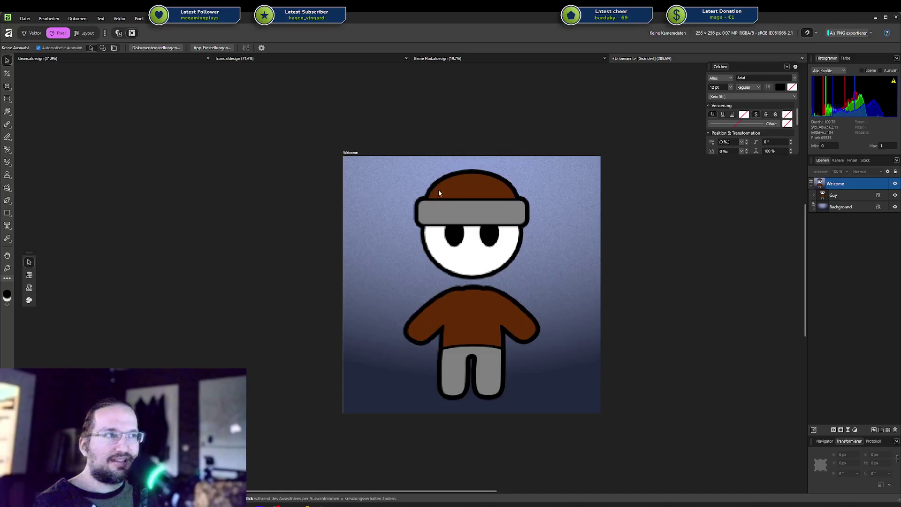
pyautogui.moveTo(440, 190); pyautogui.dragTo(384, 187)
pyautogui.scroll(-2, 384, 187)
pyautogui.scroll(2, 384, 187)
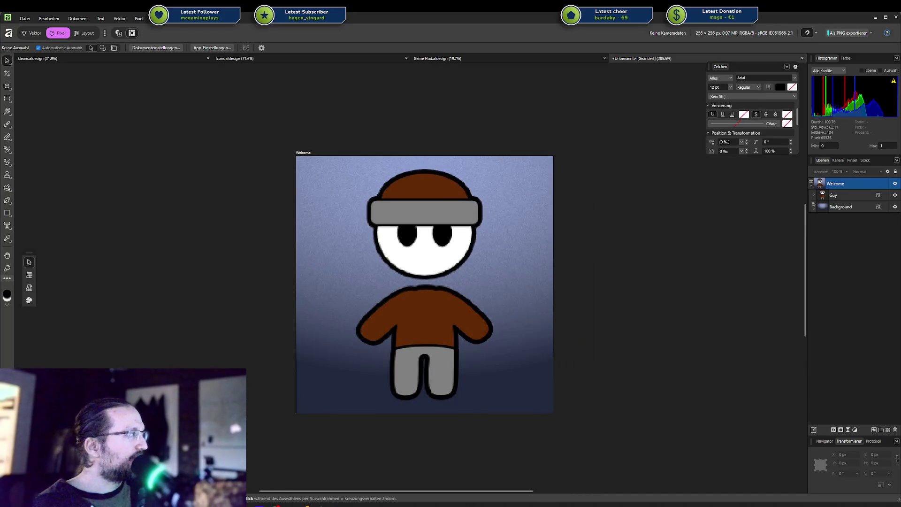
pyautogui.moveTo(896, 112); pyautogui.dragTo(634, 111)
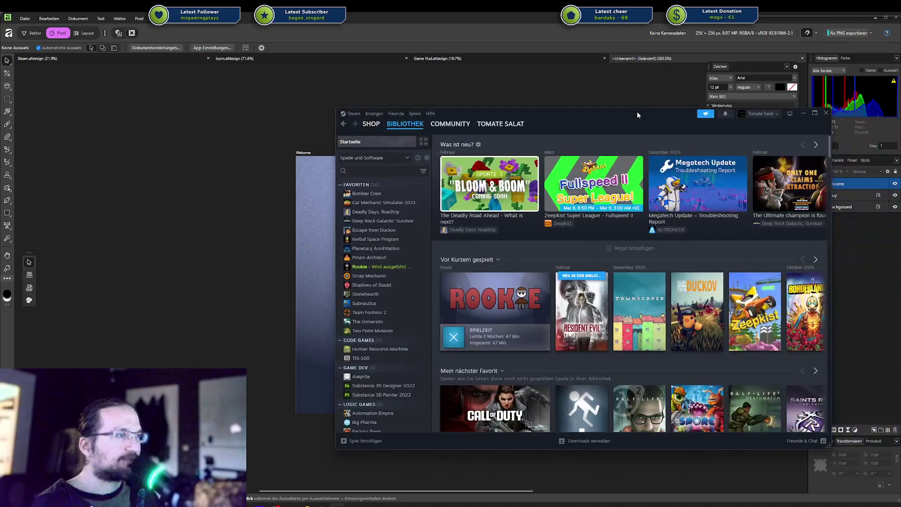
# Open Escape from Duckov's library page and show its achievements (32 of 55 earned)
pyautogui.click(393, 229)
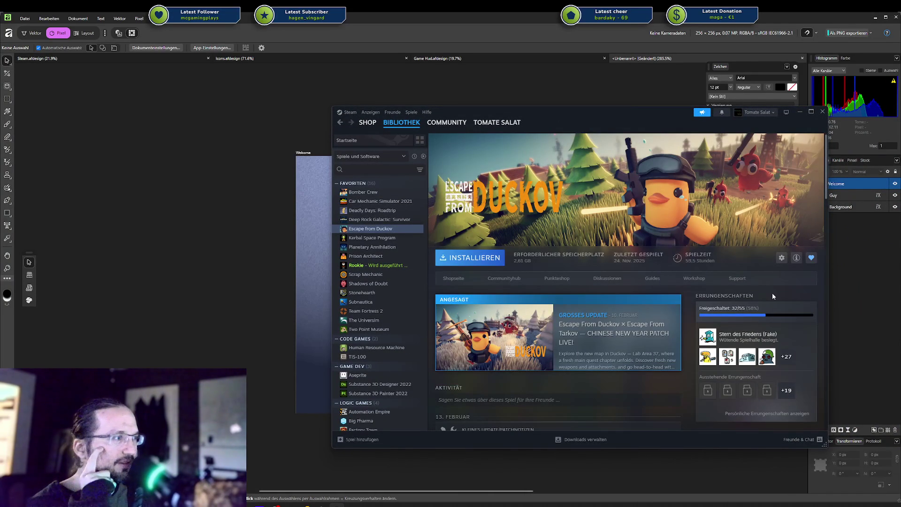
pyautogui.scroll(-3, 763, 336)
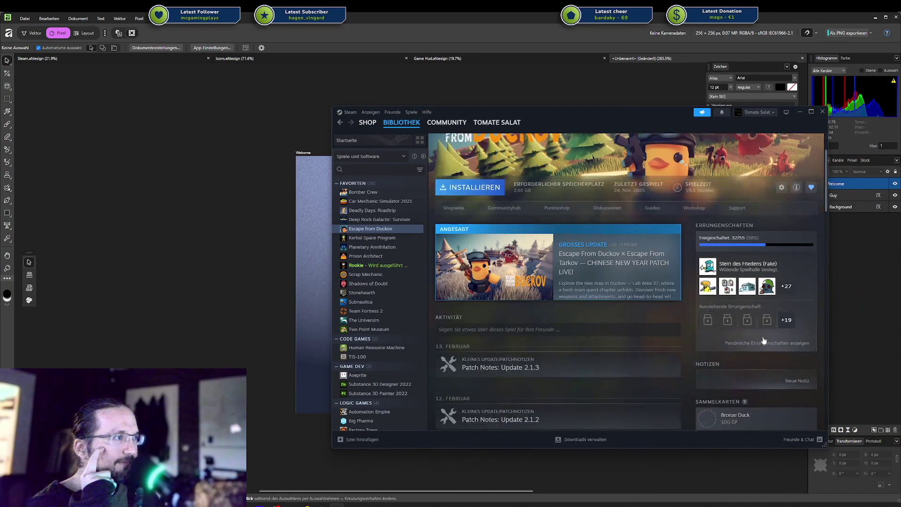
pyautogui.scroll(3, 729, 238)
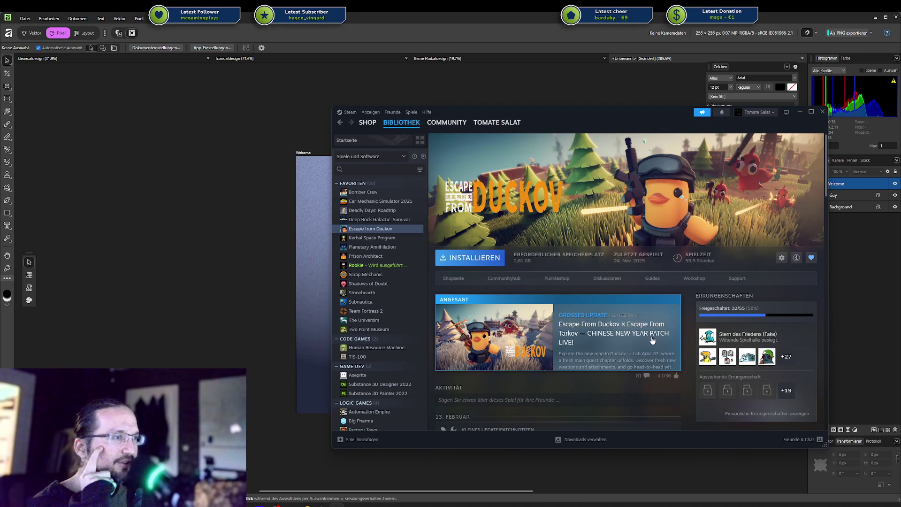
pyautogui.scroll(-3, 652, 340)
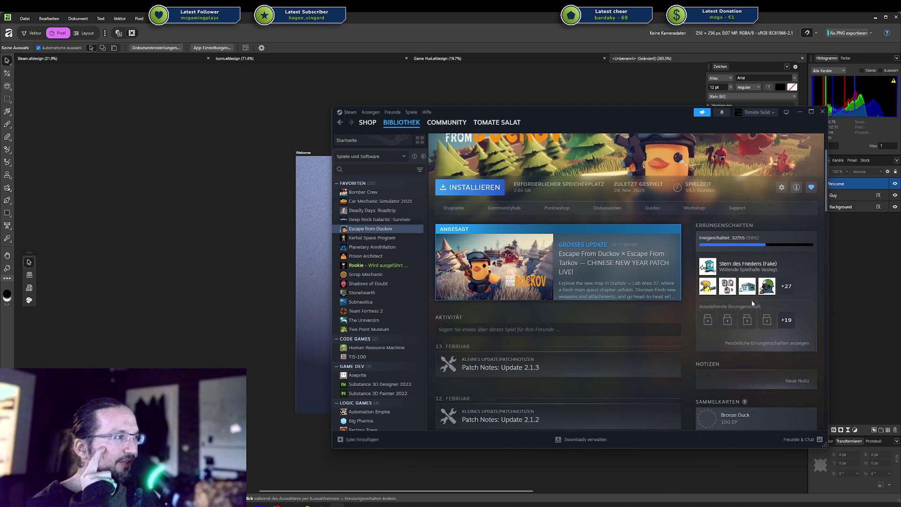
pyautogui.click(765, 343)
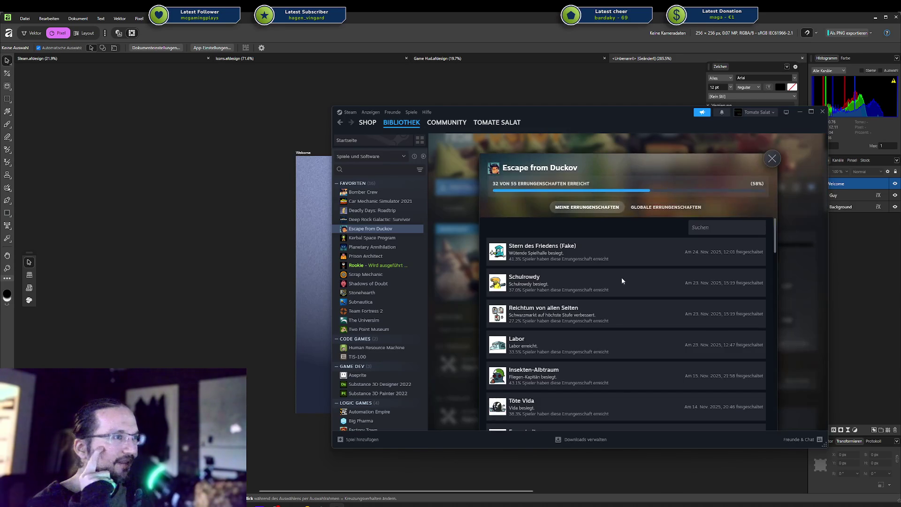
# Scroll down through the full Escape from Duckov achievements list
pyautogui.scroll(-3, 527, 256)
pyautogui.scroll(-3, 529, 260)
pyautogui.scroll(-5, 532, 267)
pyautogui.scroll(-1, 532, 267)
pyautogui.scroll(-2, 531, 267)
pyautogui.scroll(-1, 532, 267)
pyautogui.scroll(-2, 532, 267)
pyautogui.scroll(-1, 532, 267)
pyautogui.scroll(-2, 532, 267)
pyautogui.scroll(-3, 531, 267)
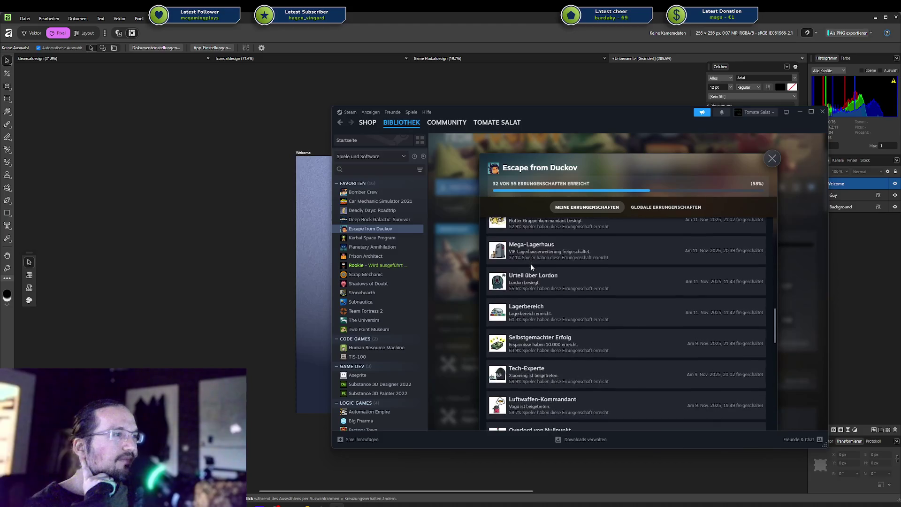
pyautogui.scroll(-3, 532, 267)
pyautogui.scroll(-4, 532, 267)
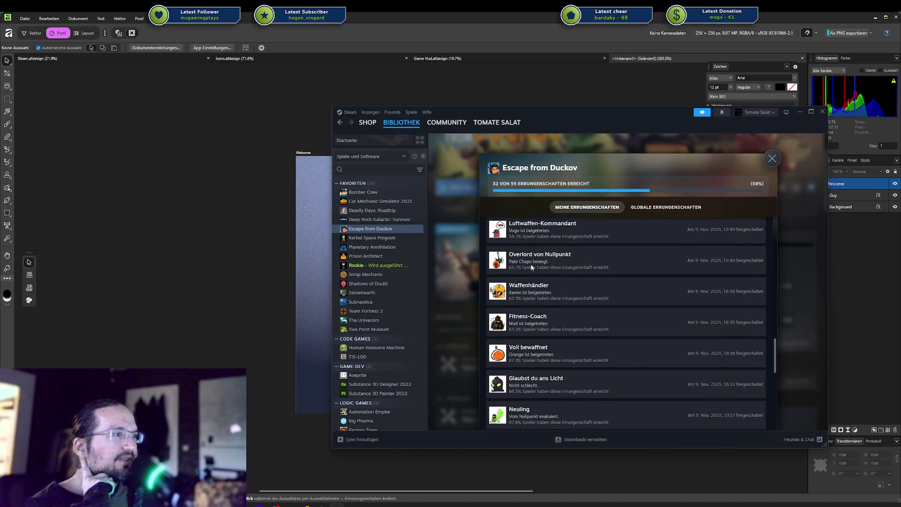
pyautogui.scroll(-2, 532, 267)
pyautogui.scroll(-1, 532, 267)
pyautogui.scroll(-1, 531, 267)
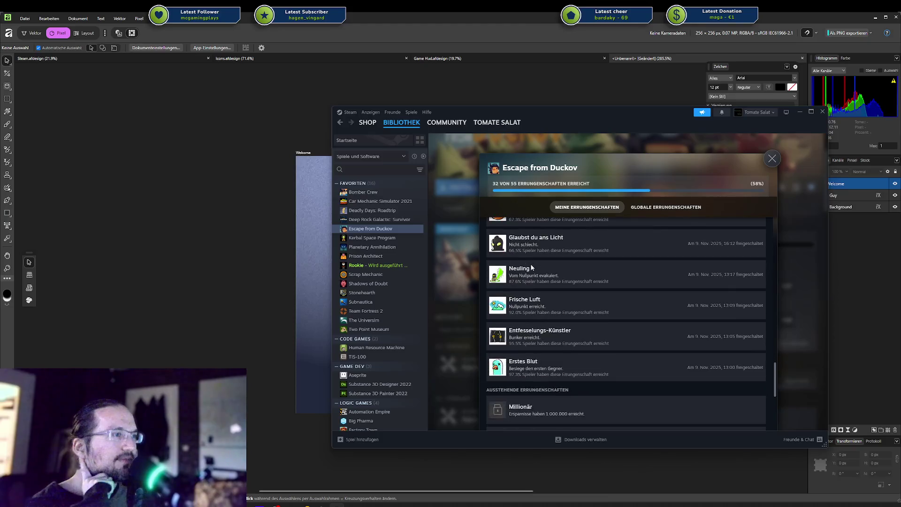
pyautogui.scroll(-2, 533, 267)
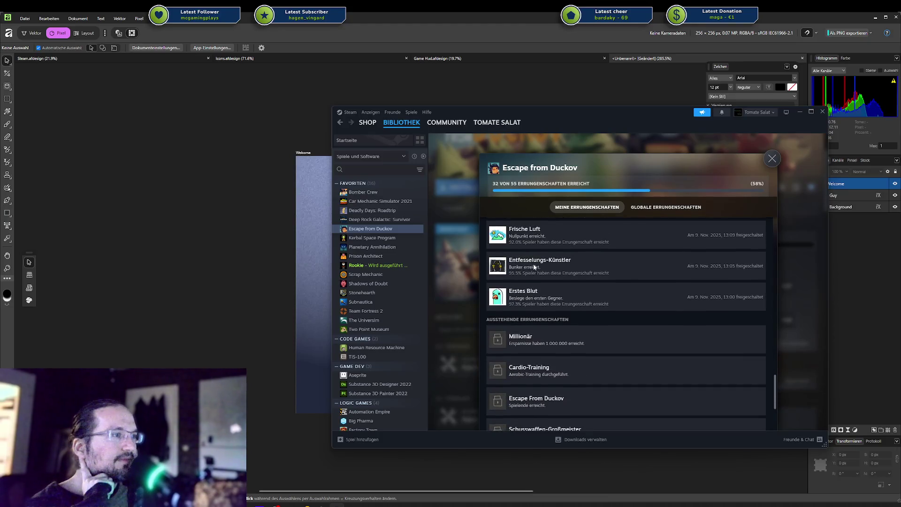
pyautogui.scroll(-4, 533, 263)
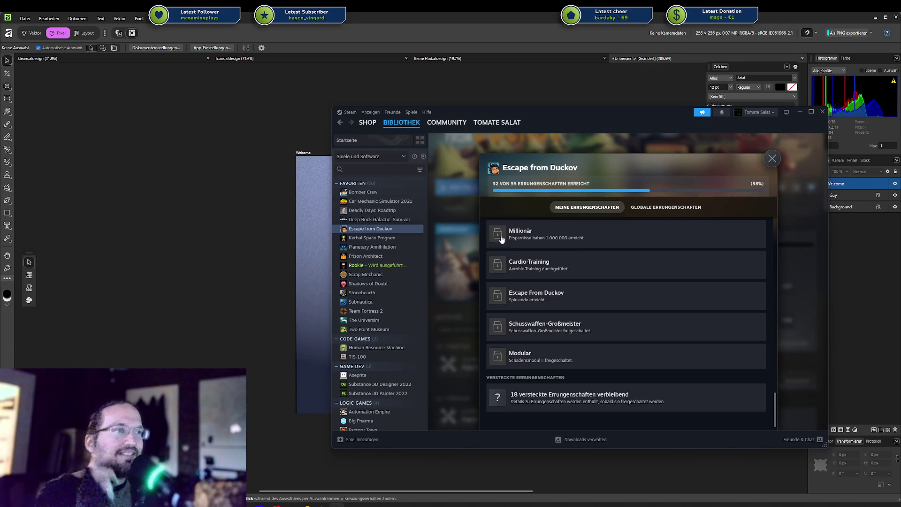
pyautogui.scroll(2, 512, 246)
pyautogui.scroll(-2, 511, 246)
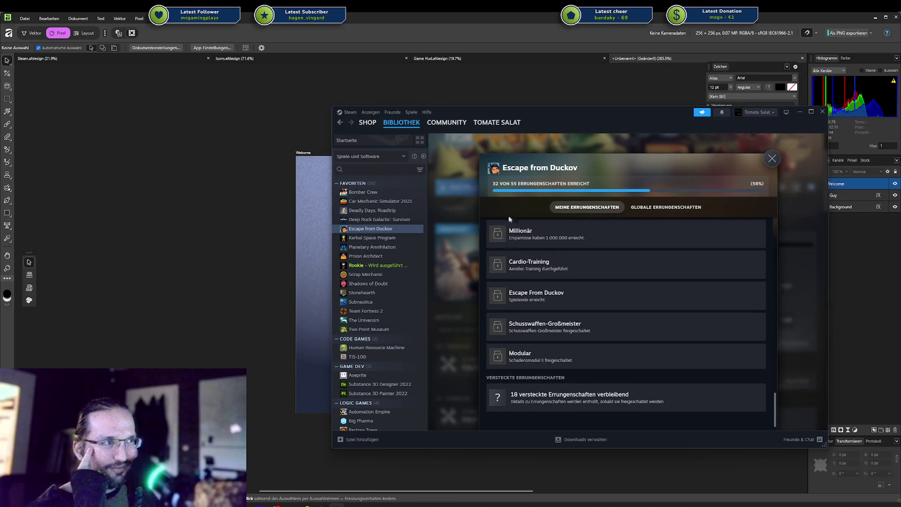
# Scroll back up, close the achievements list, and open the Planetary Annihilation library page
pyautogui.scroll(3, 508, 263)
pyautogui.scroll(3, 512, 273)
pyautogui.scroll(2, 516, 286)
pyautogui.scroll(2, 522, 297)
pyautogui.scroll(3, 522, 299)
pyautogui.scroll(3, 523, 299)
pyautogui.scroll(2, 523, 300)
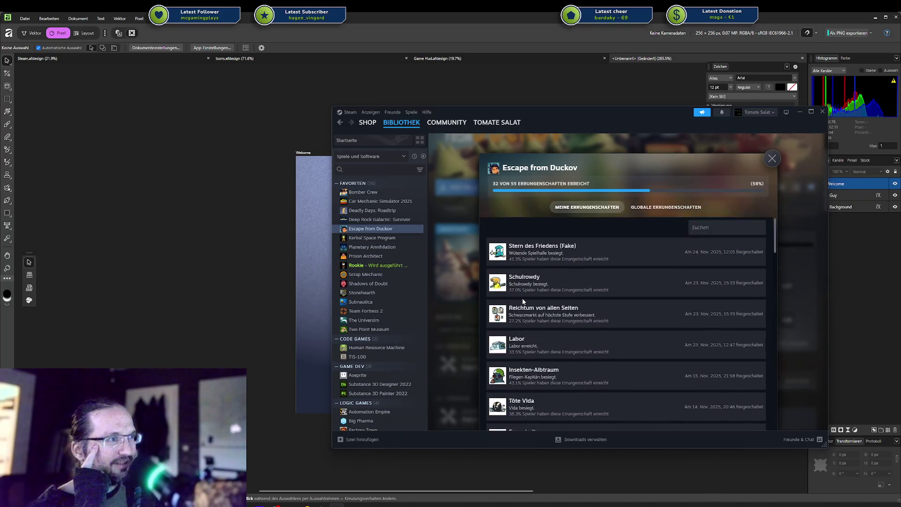
pyautogui.scroll(-3, 523, 301)
pyautogui.scroll(3, 524, 301)
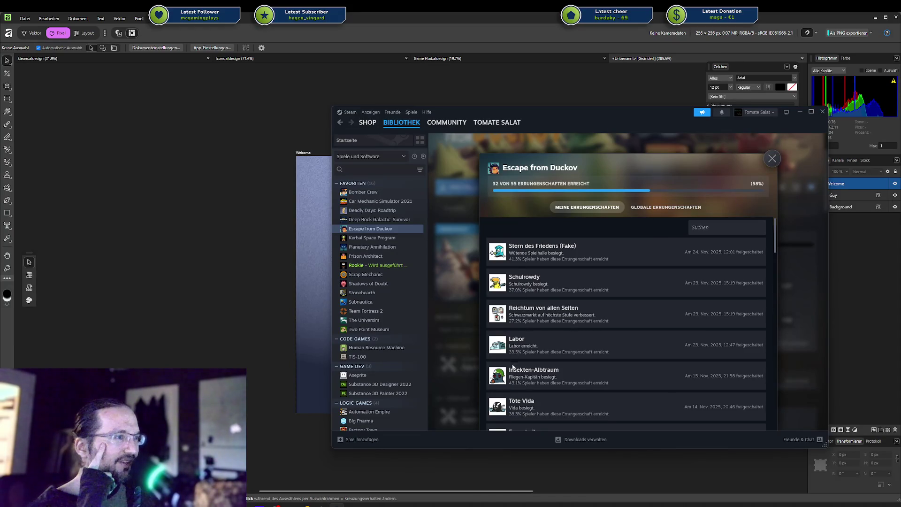
pyautogui.click(772, 158)
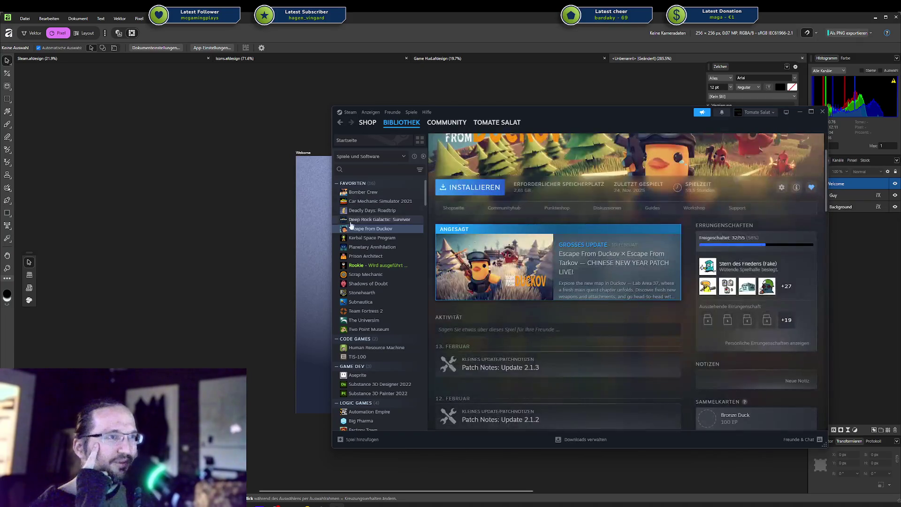
pyautogui.click(386, 248)
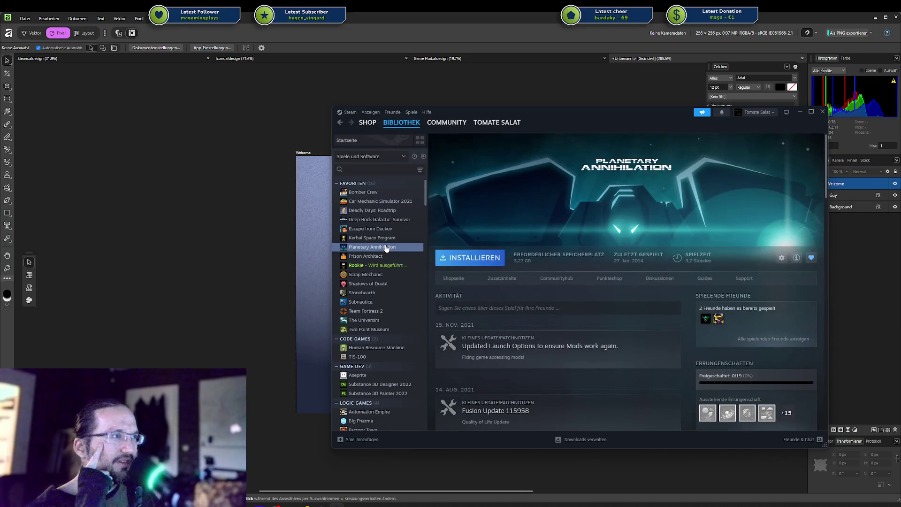
# Open the Two Point Museum library page and show its achievements (14 of 44 earned)
pyautogui.scroll(-4, 648, 297)
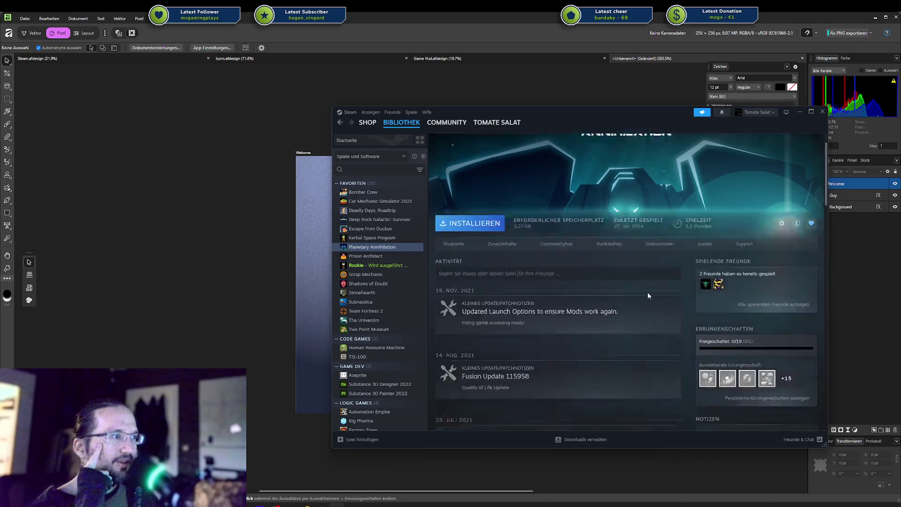
pyautogui.scroll(-2, 649, 296)
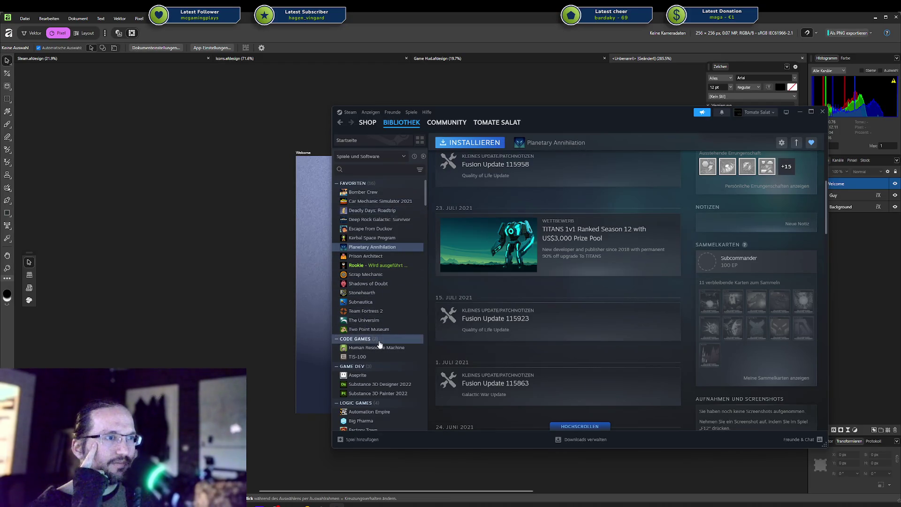
pyautogui.click(369, 329)
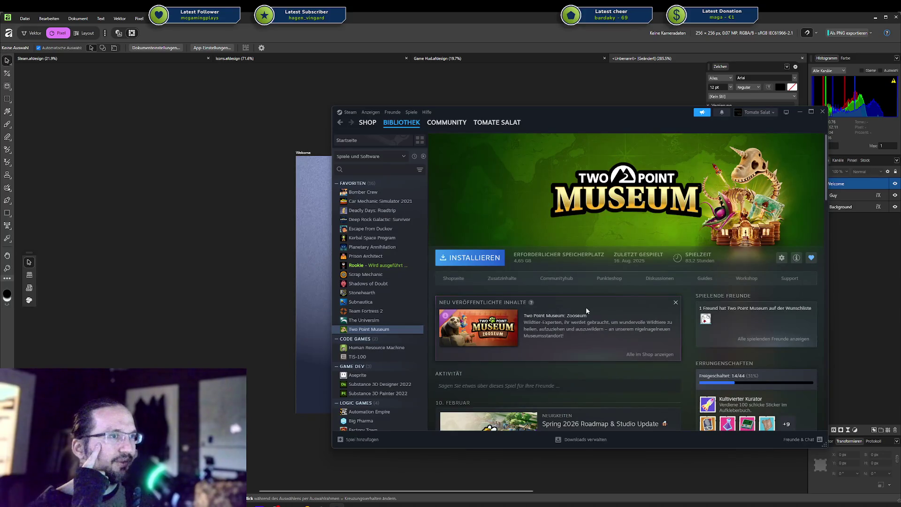
pyautogui.scroll(-3, 586, 308)
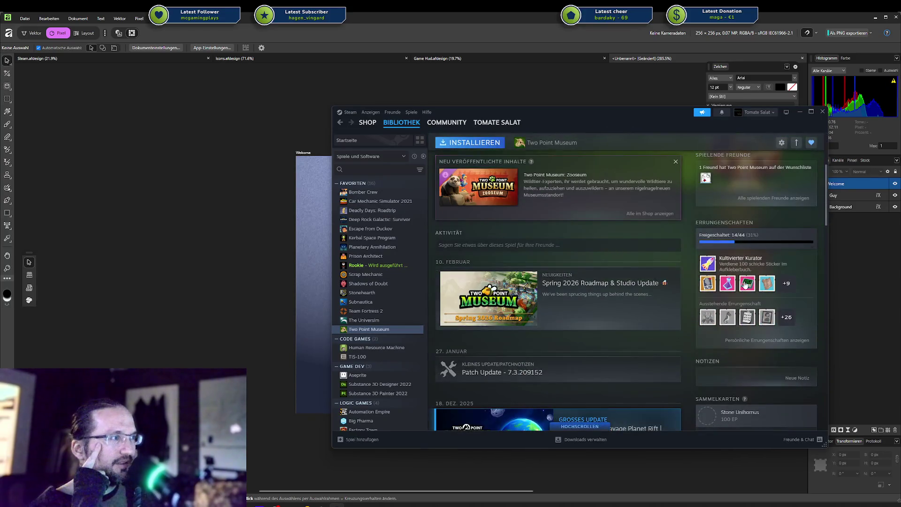
pyautogui.click(705, 267)
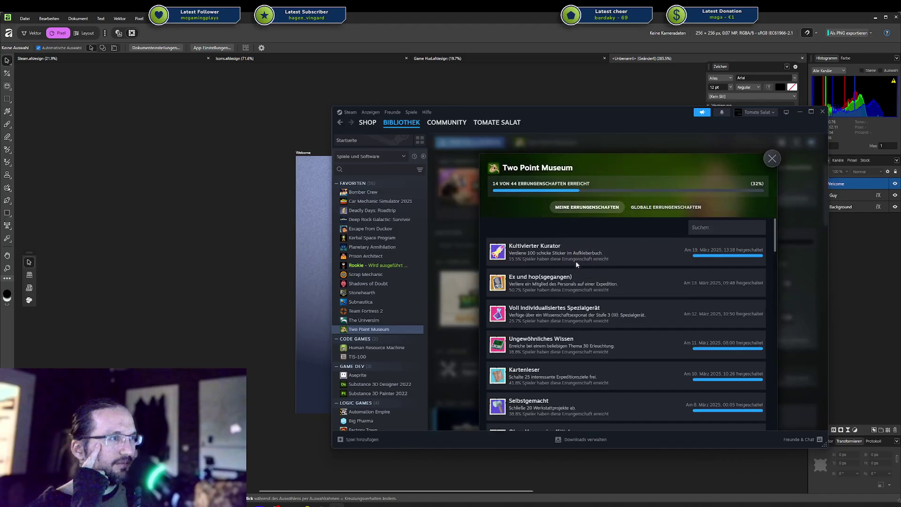
# Scroll through the Two Point Museum achievements down to the hidden ones, then close the list
pyautogui.scroll(-1, 566, 281)
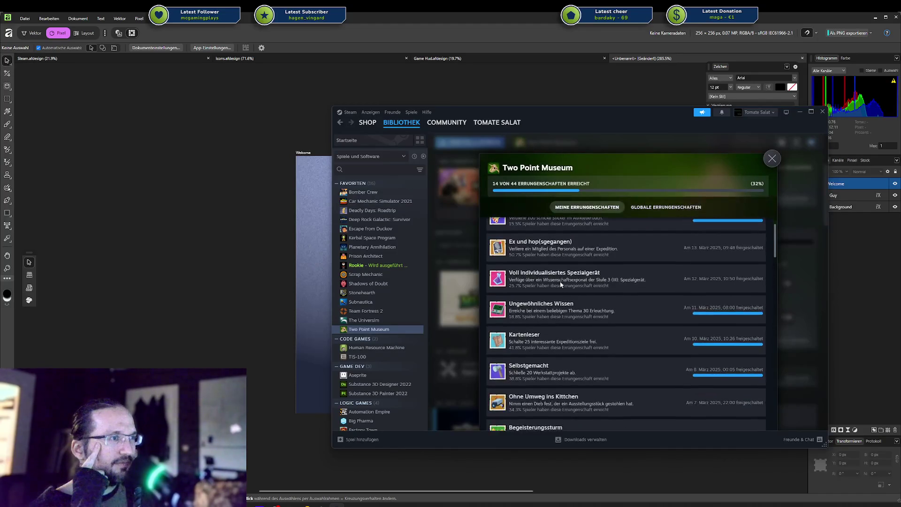
pyautogui.scroll(-1, 508, 287)
pyautogui.scroll(-1, 508, 287)
pyautogui.scroll(-1, 508, 288)
pyautogui.scroll(-1, 508, 287)
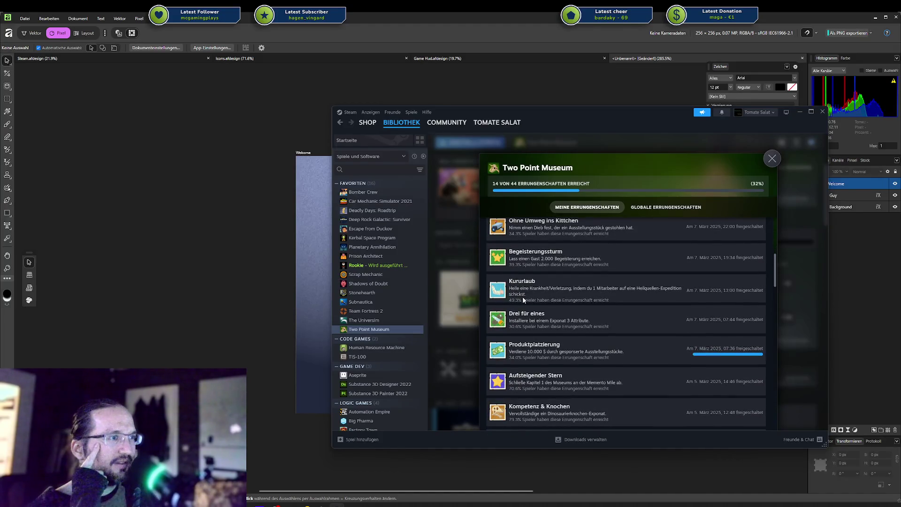
pyautogui.scroll(-2, 523, 296)
pyautogui.scroll(-1, 522, 296)
pyautogui.scroll(-4, 526, 299)
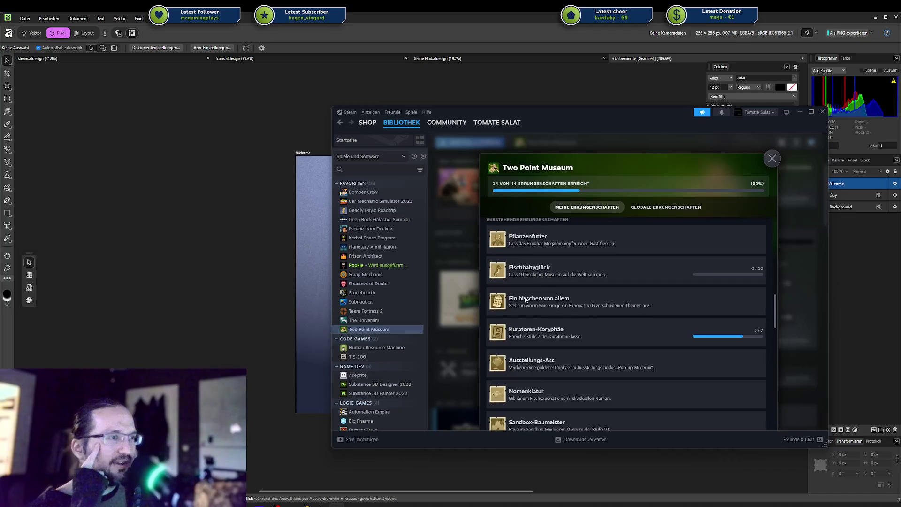
pyautogui.scroll(2, 526, 299)
pyautogui.scroll(4, 527, 299)
pyautogui.scroll(2, 525, 296)
pyautogui.scroll(3, 526, 295)
pyautogui.scroll(3, 526, 296)
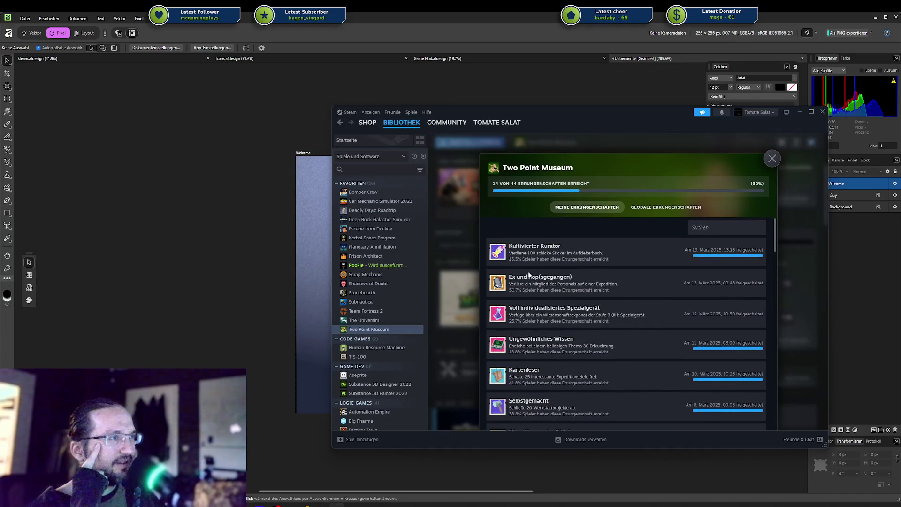
pyautogui.scroll(-1, 536, 294)
pyautogui.scroll(-2, 535, 294)
pyautogui.scroll(-1, 534, 294)
pyautogui.scroll(-1, 533, 296)
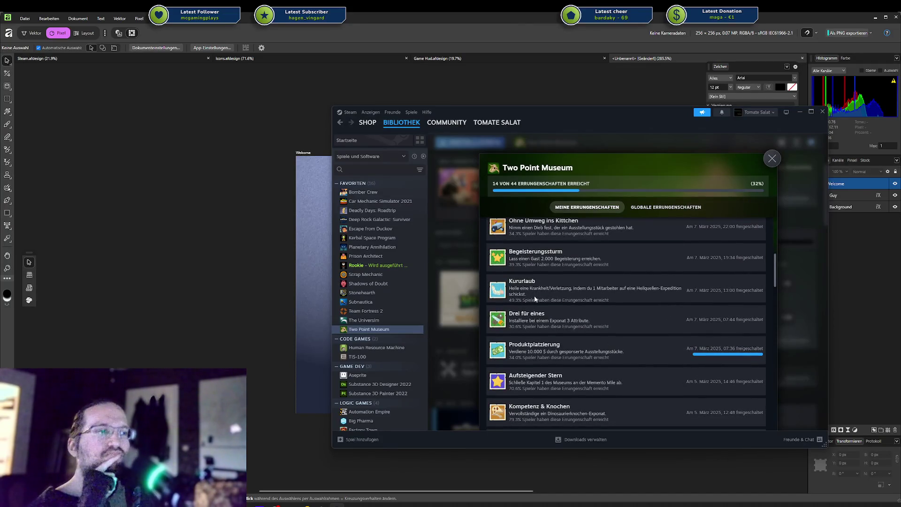
pyautogui.scroll(-2, 534, 297)
pyautogui.scroll(-2, 536, 300)
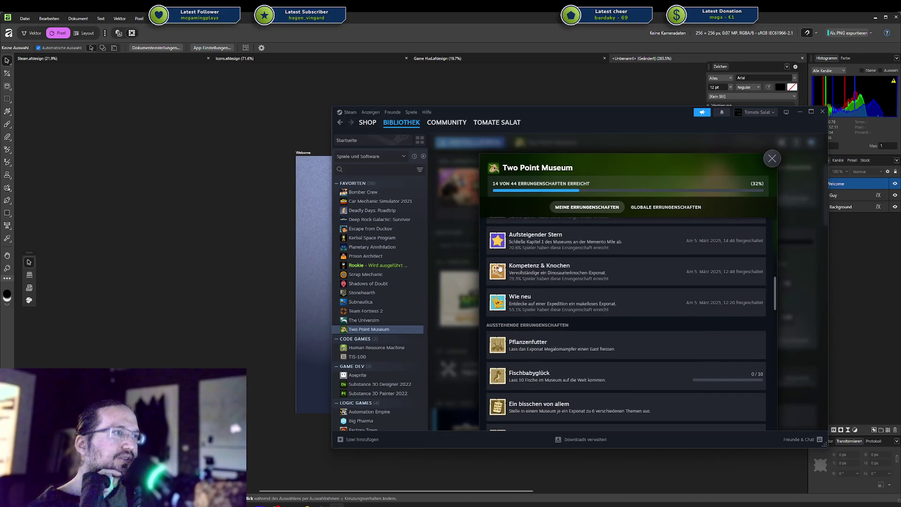
pyautogui.scroll(2, 496, 242)
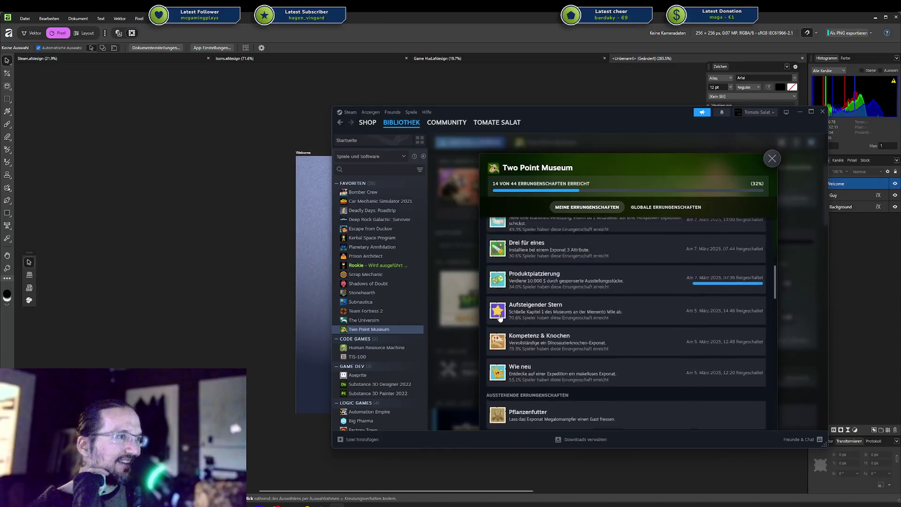
pyautogui.scroll(-2, 507, 307)
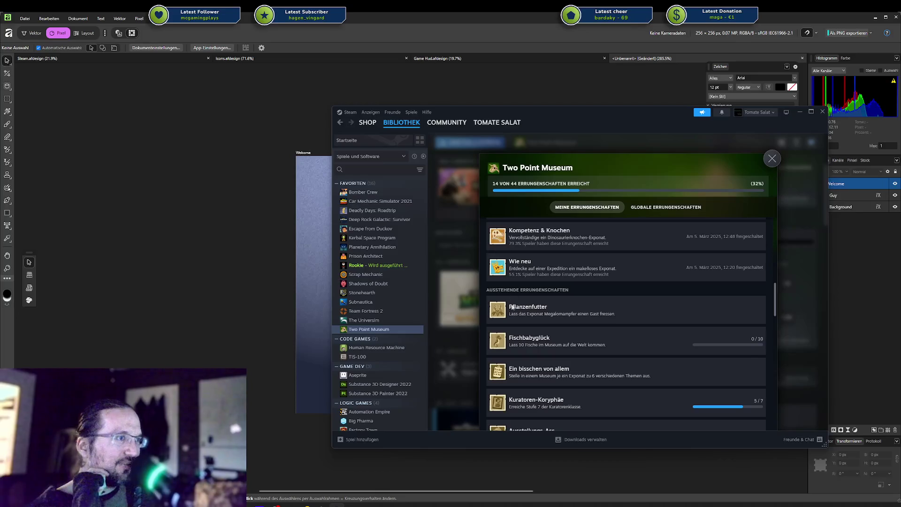
pyautogui.scroll(-2, 503, 345)
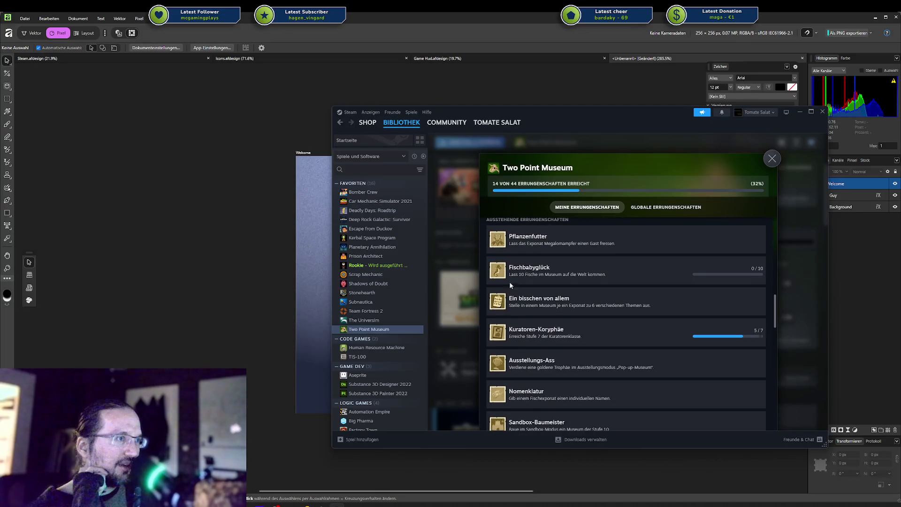
pyautogui.scroll(-3, 515, 329)
pyautogui.scroll(-3, 515, 328)
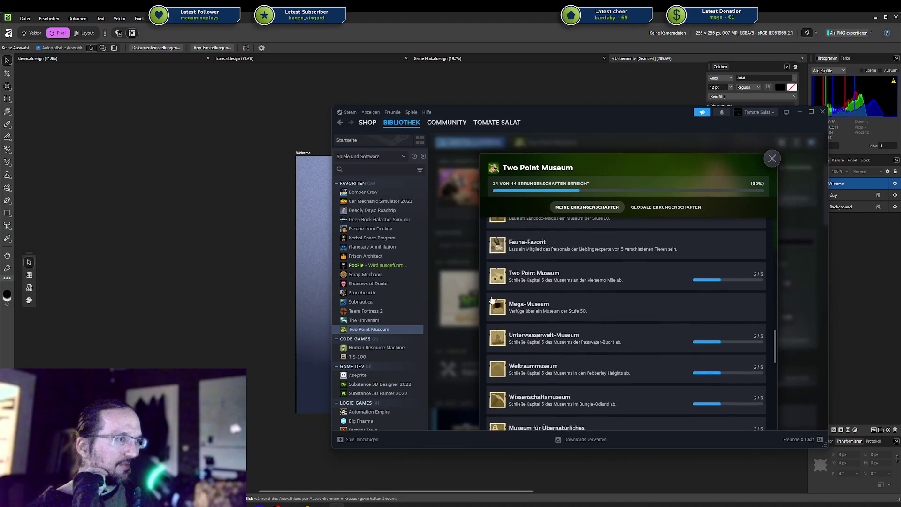
pyautogui.scroll(-2, 503, 313)
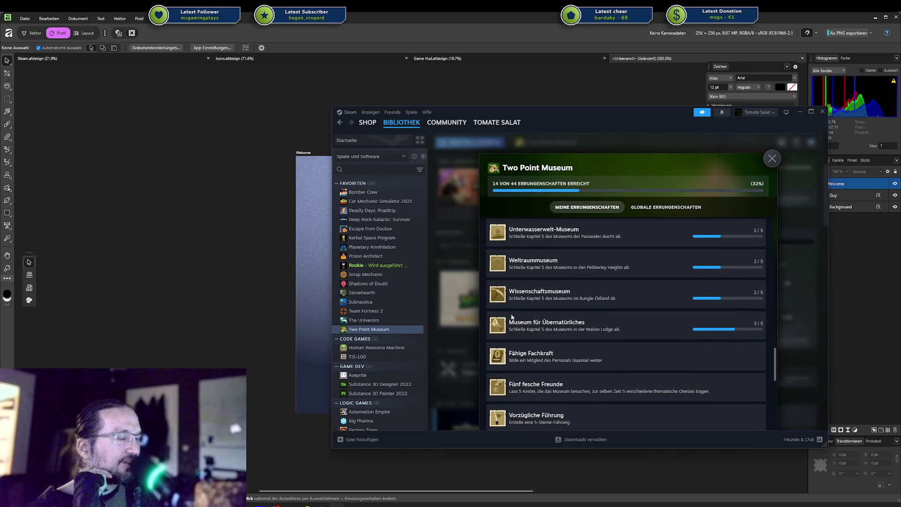
pyautogui.scroll(-2, 505, 326)
pyautogui.scroll(-2, 503, 327)
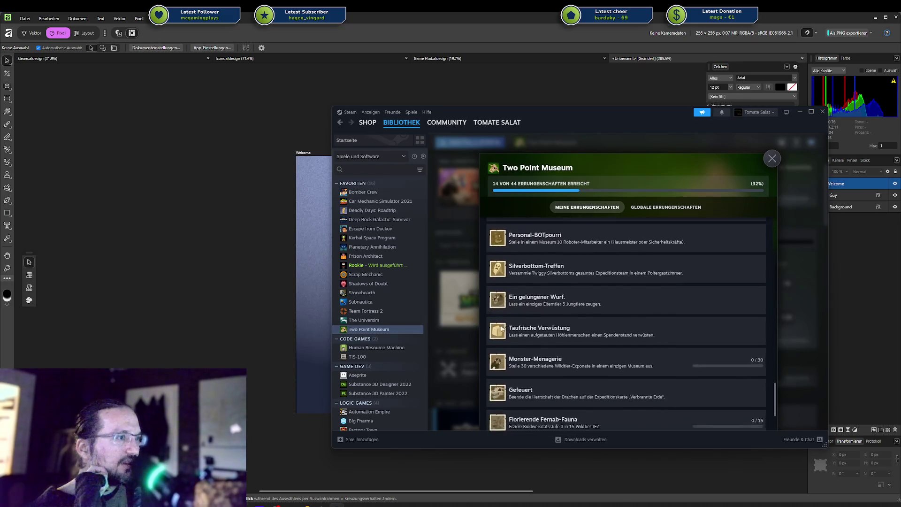
pyautogui.scroll(-2, 501, 328)
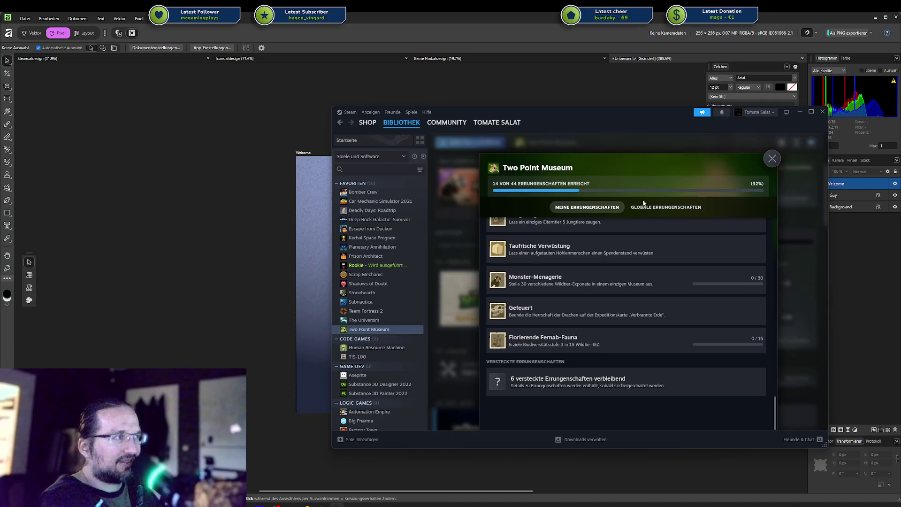
pyautogui.click(772, 159)
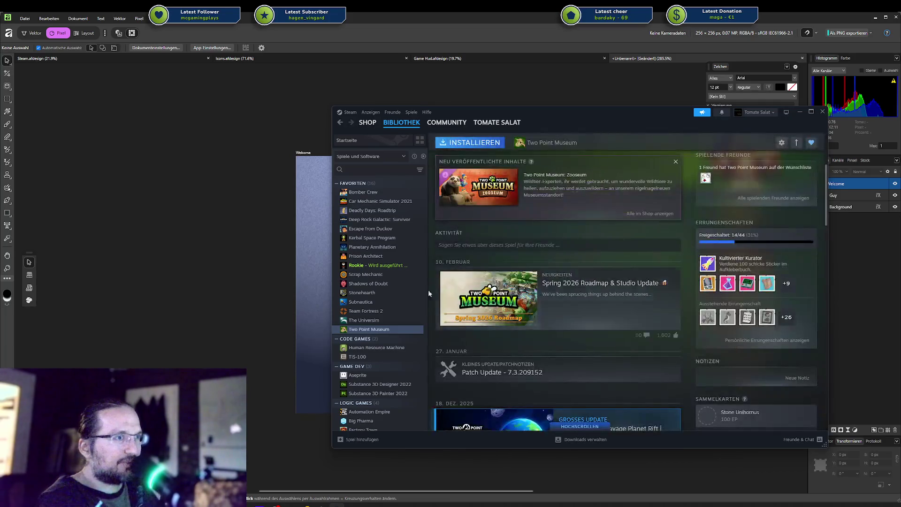
# Open Escape from Duckov's library page and view a trading card's full artwork
pyautogui.click(378, 229)
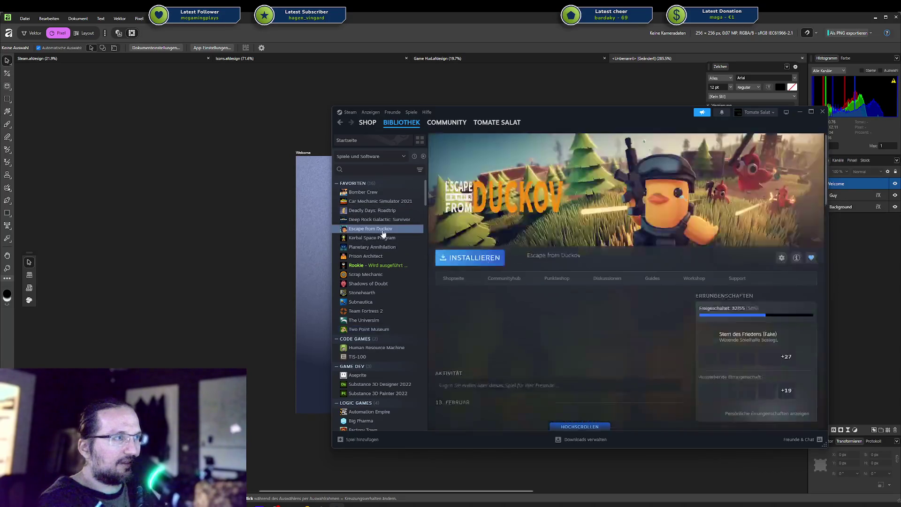
pyautogui.scroll(-5, 738, 264)
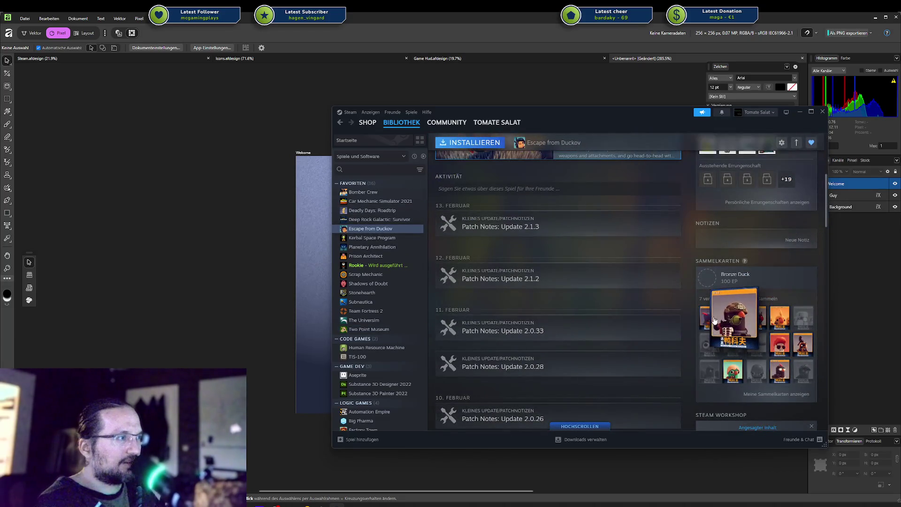
pyautogui.click(733, 316)
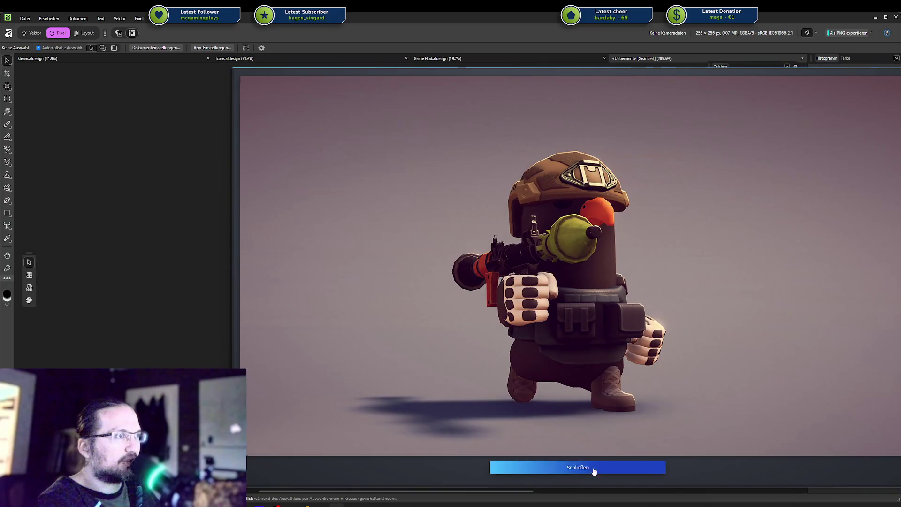
pyautogui.click(593, 469)
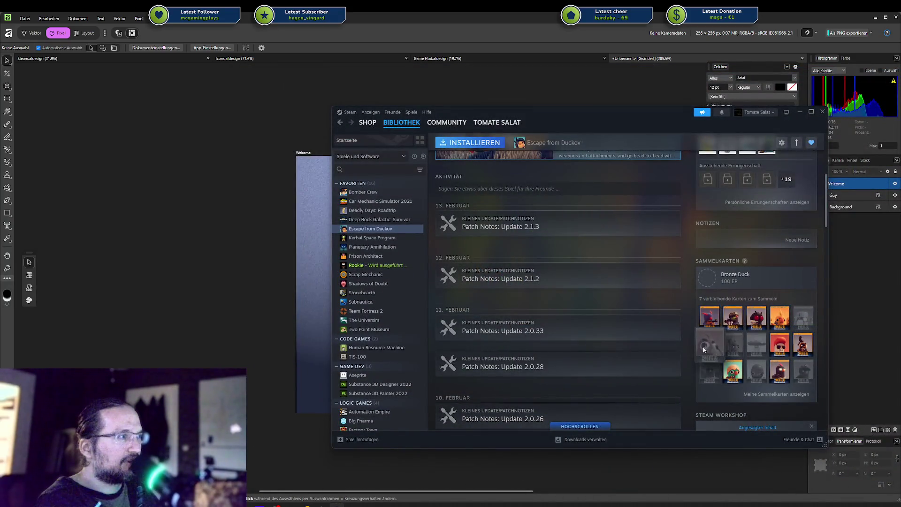
pyautogui.moveTo(732, 316)
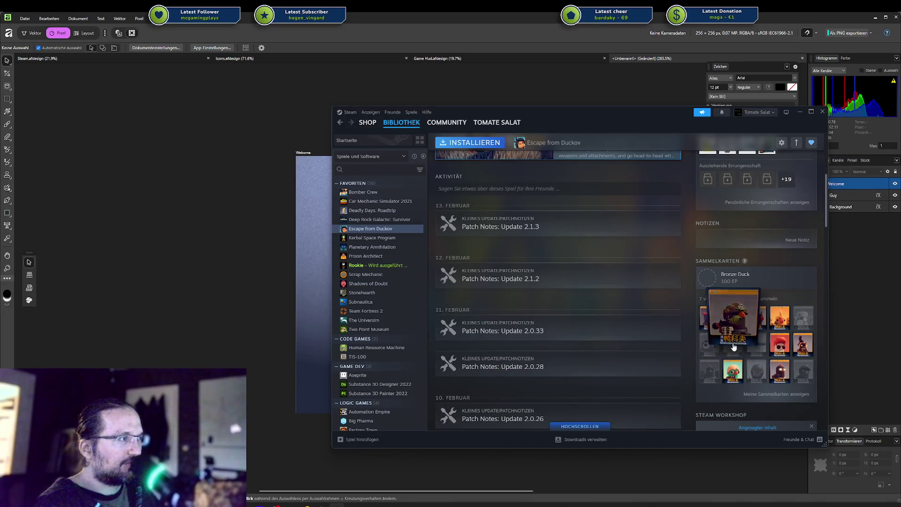
# Reopen Escape from Duckov's achievements, close them, and open the Deadly Days: Roadtrip page
pyautogui.scroll(5, 764, 363)
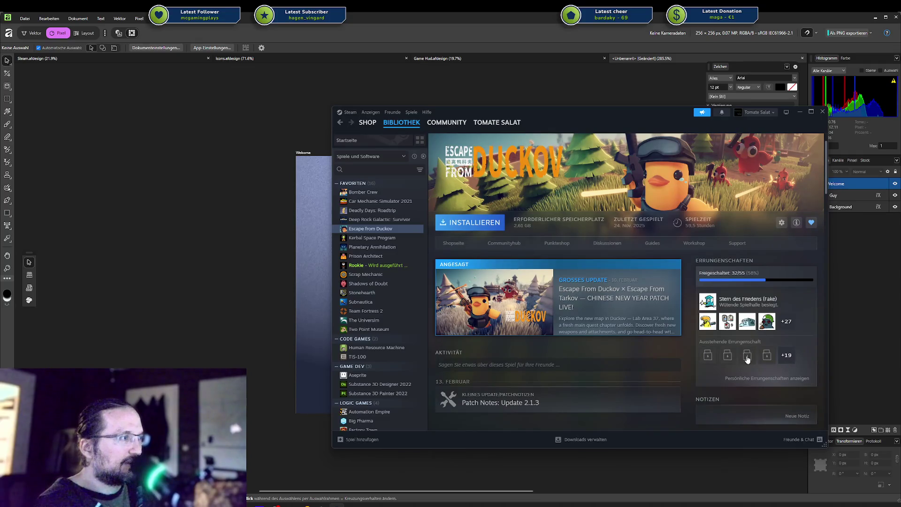
pyautogui.click(747, 357)
pyautogui.scroll(-5, 613, 337)
pyautogui.scroll(-5, 606, 319)
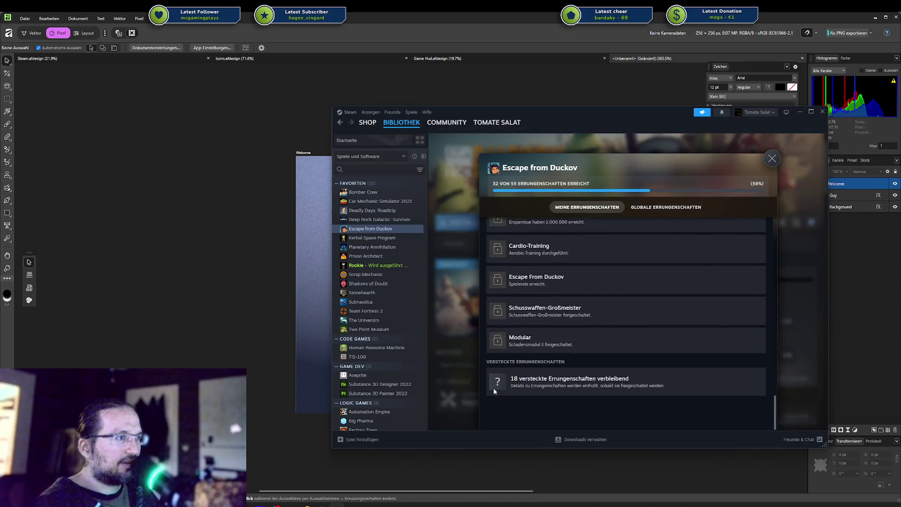
pyautogui.click(368, 195)
pyautogui.click(372, 210)
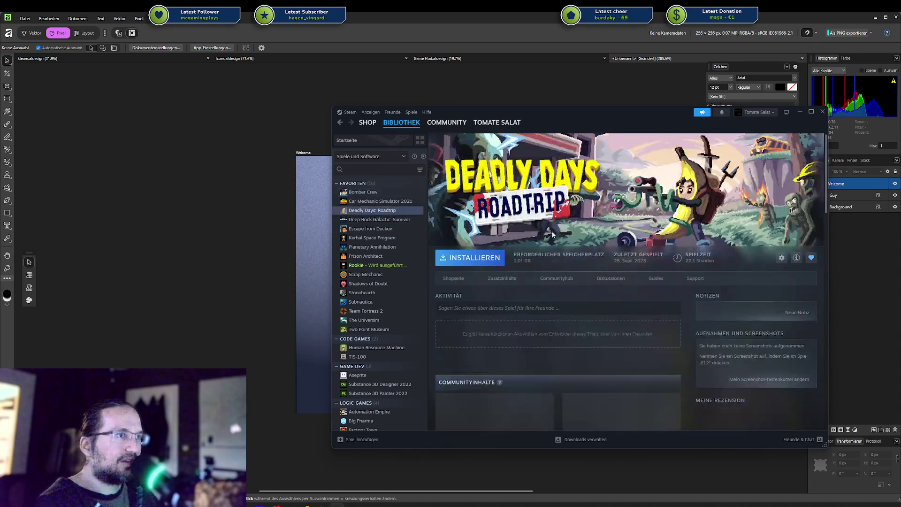
# Look through the Deadly Days: Roadtrip achievements (7 of 13 earned), then go to Prison Architect's library page
pyautogui.scroll(-5, 786, 294)
pyautogui.scroll(1, 774, 309)
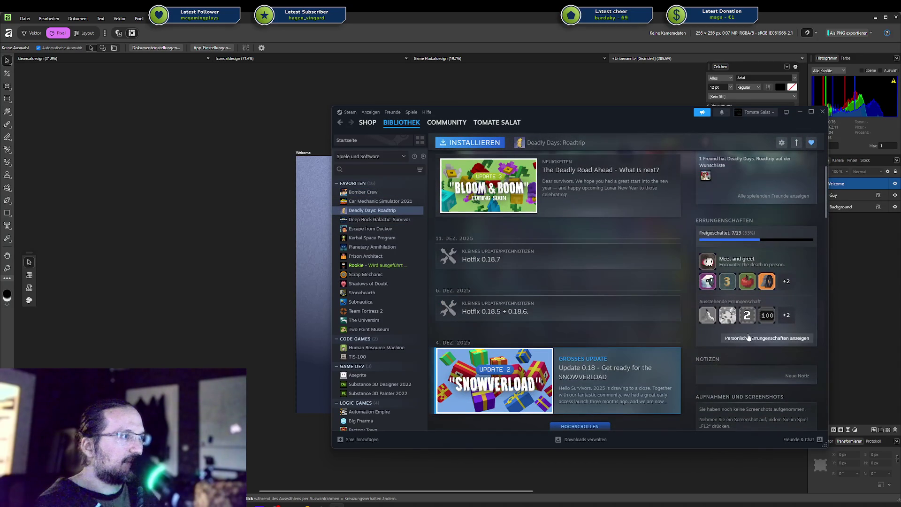
pyautogui.click(710, 281)
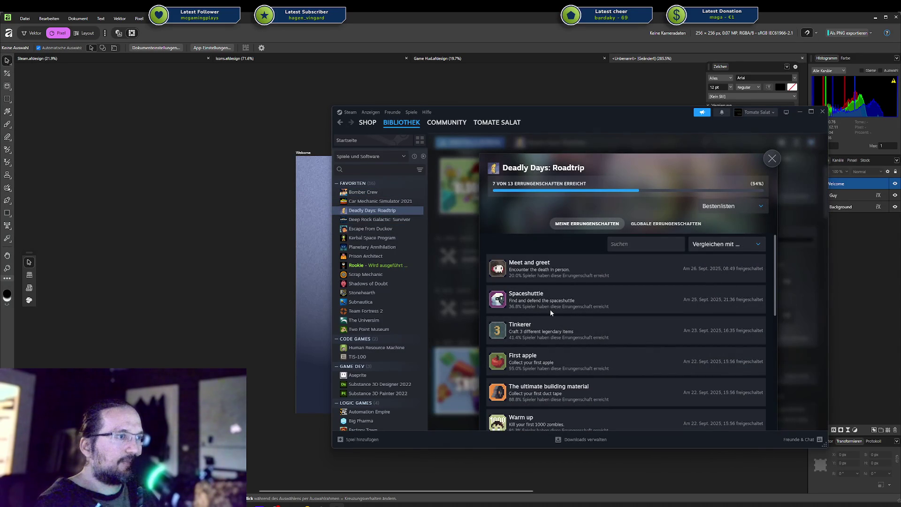
pyautogui.scroll(-3, 548, 310)
pyautogui.scroll(-2, 504, 320)
pyautogui.scroll(-3, 497, 319)
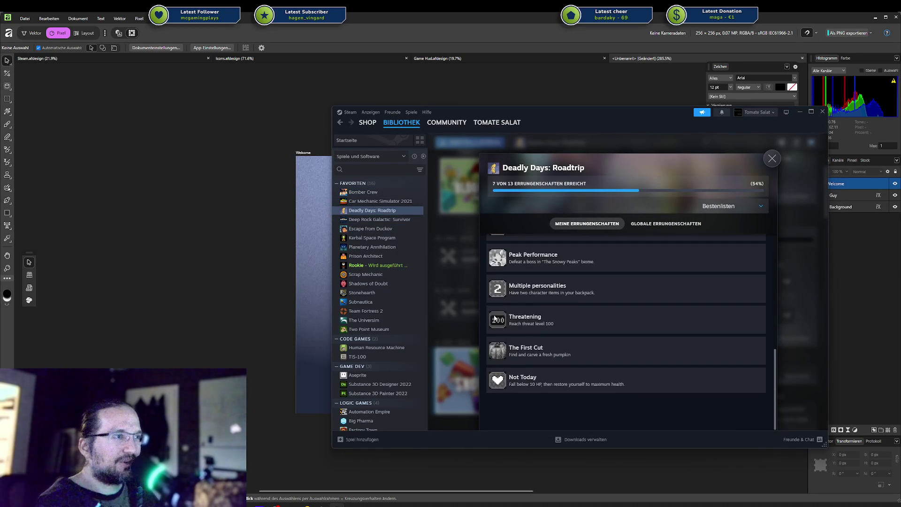
pyautogui.scroll(3, 515, 300)
pyautogui.scroll(3, 513, 301)
pyautogui.scroll(-4, 513, 303)
pyautogui.scroll(3, 506, 300)
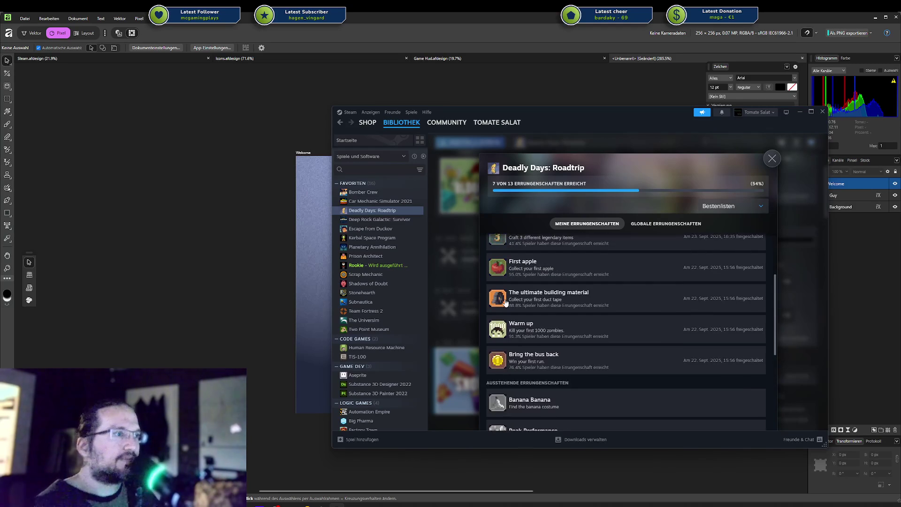
pyautogui.scroll(2, 582, 336)
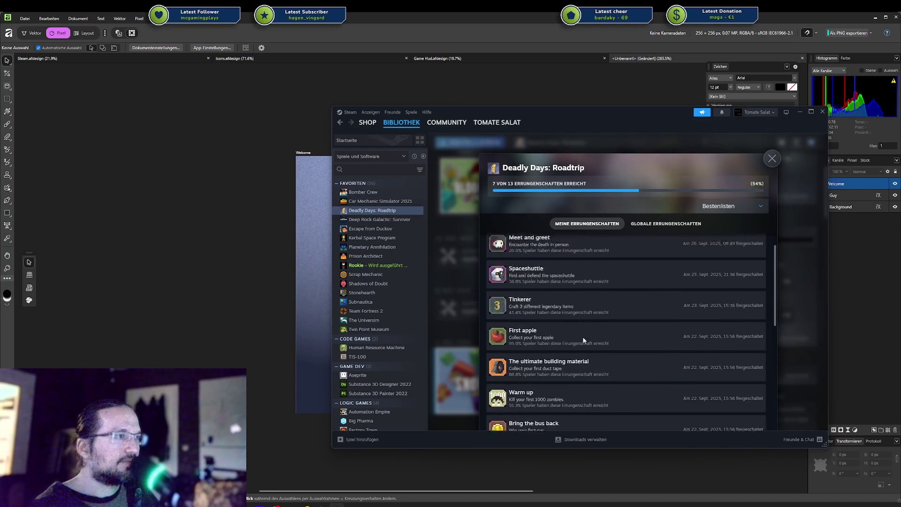
pyautogui.scroll(-5, 582, 336)
pyautogui.scroll(1, 583, 335)
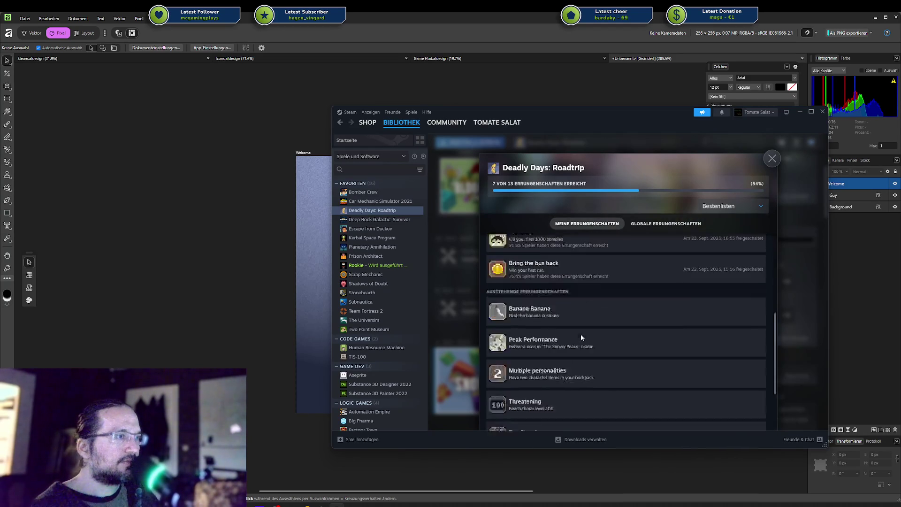
pyautogui.press('Escape')
pyautogui.click(365, 256)
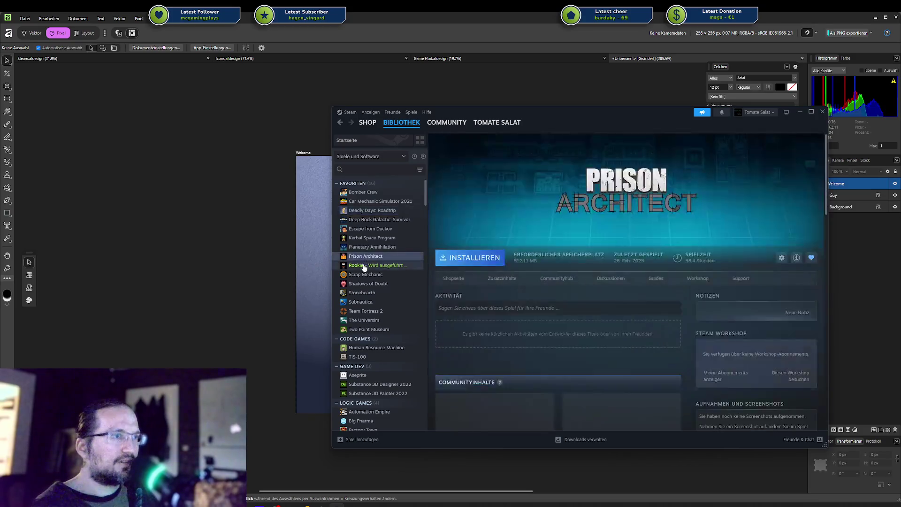
# Browse the Prison Architect and Escape from Duckov pages and scroll the Escape from Duckov achievements
pyautogui.click(361, 265)
pyautogui.click(361, 256)
pyautogui.click(363, 229)
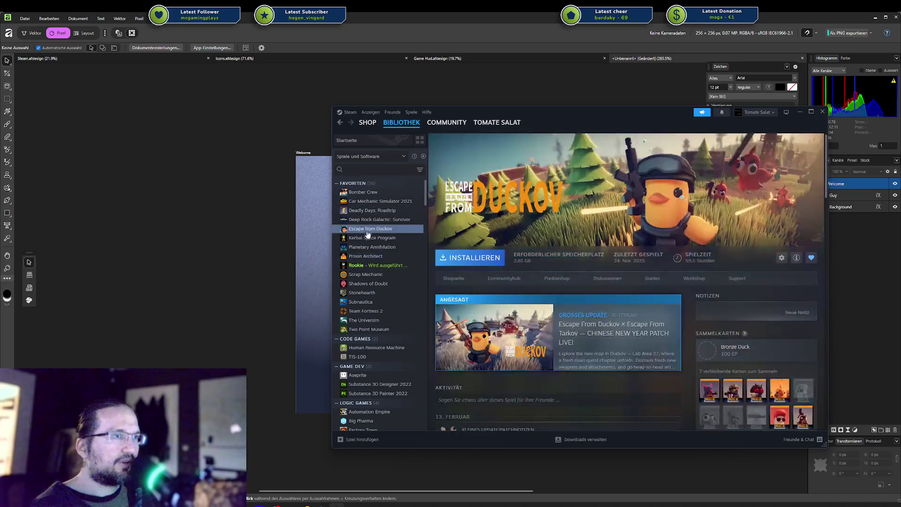
pyautogui.click(725, 353)
pyautogui.scroll(-3, 587, 288)
pyautogui.scroll(-3, 587, 289)
pyautogui.scroll(-3, 587, 289)
pyautogui.scroll(-5, 587, 289)
pyautogui.scroll(-3, 587, 291)
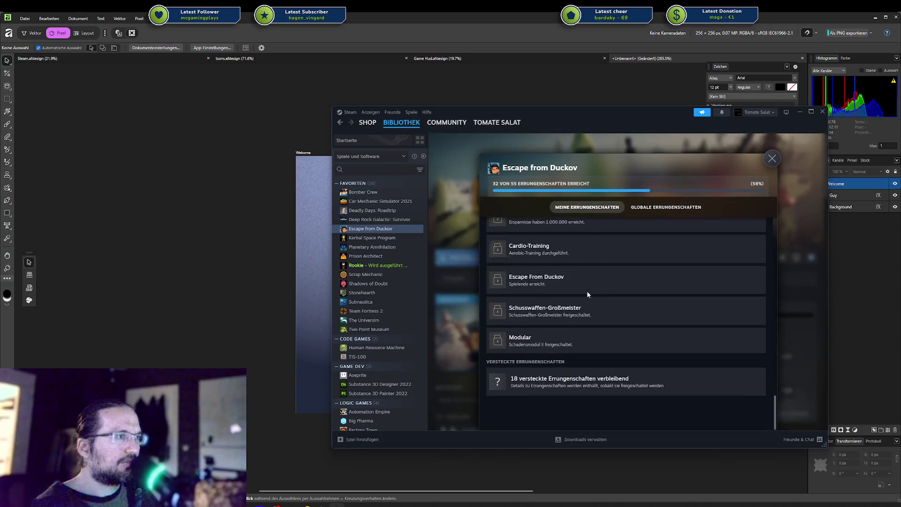
pyautogui.scroll(2, 587, 291)
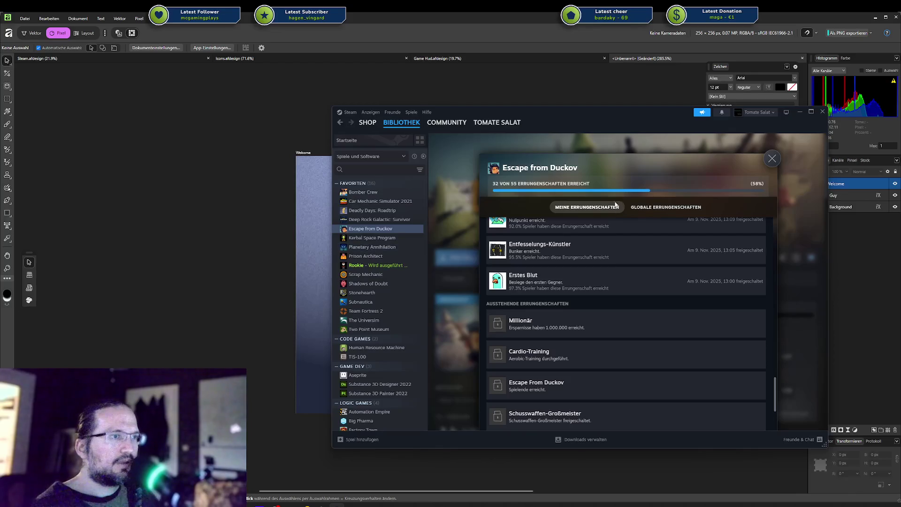
# Remove Subnautica from the favourites and bring up the Shadows of Doubt game page
pyautogui.rightClick(368, 302)
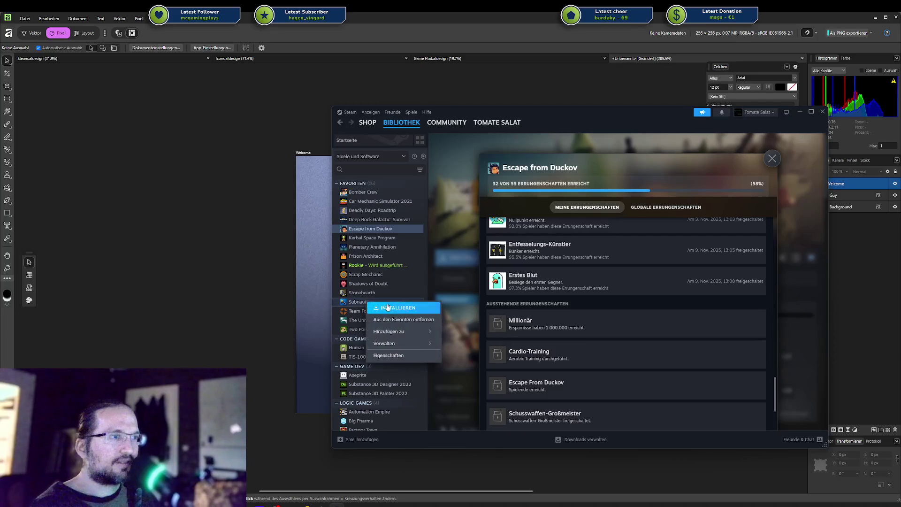
pyautogui.click(413, 323)
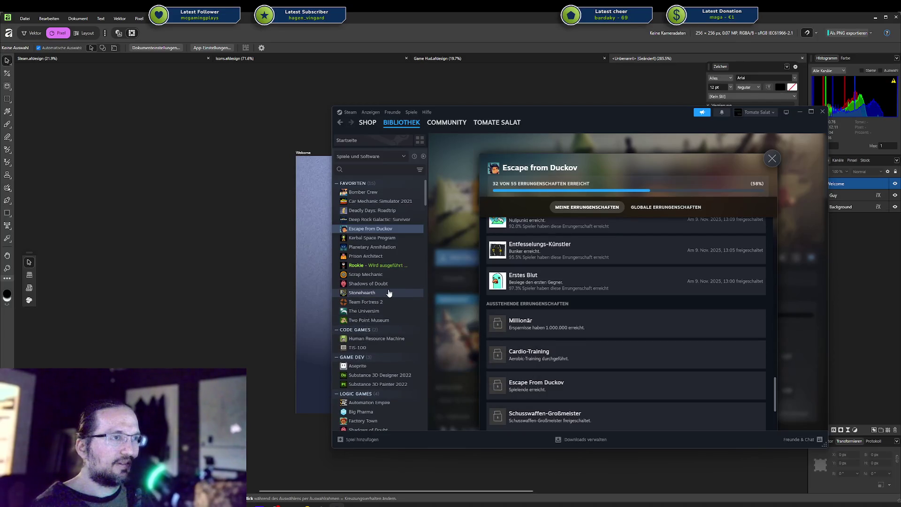
pyautogui.click(376, 283)
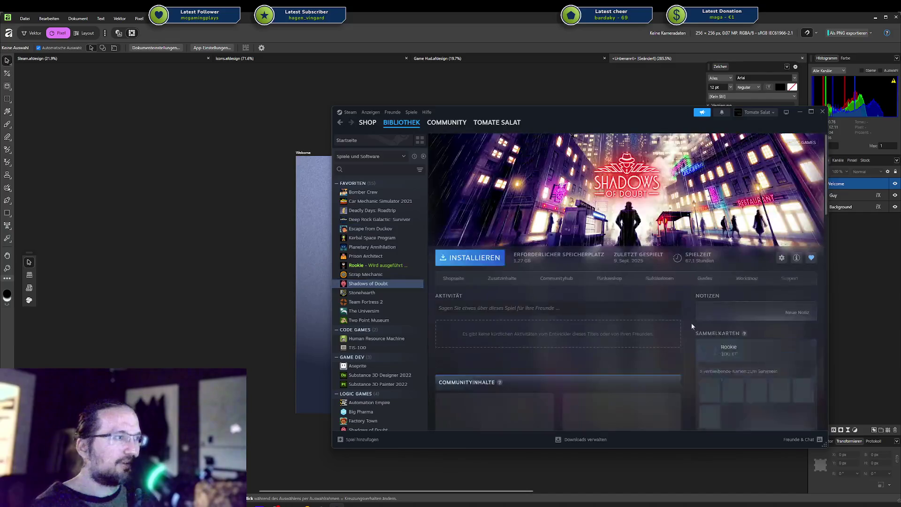
pyautogui.scroll(-5, 704, 324)
pyautogui.scroll(5, 723, 326)
pyautogui.scroll(-3, 736, 327)
pyautogui.scroll(-2, 747, 319)
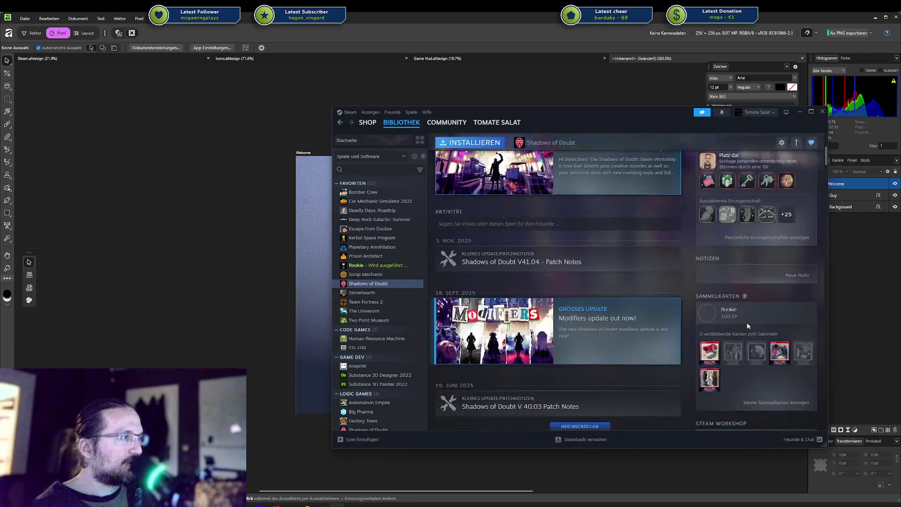
pyautogui.scroll(3, 743, 293)
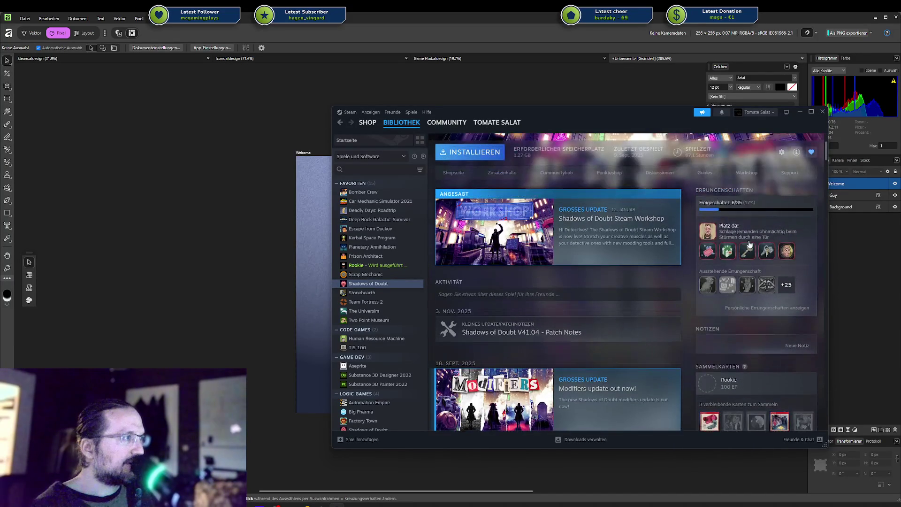
# Show the Shadows of Doubt achievements (6 of 35 earned) and move the Steam window aside
pyautogui.click(704, 234)
pyautogui.scroll(-5, 575, 283)
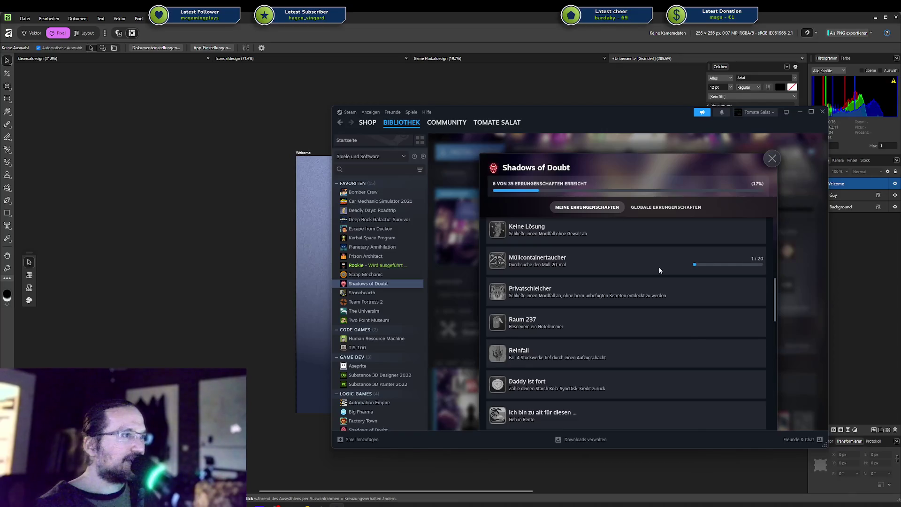
pyautogui.scroll(5, 660, 267)
pyautogui.scroll(5, 656, 272)
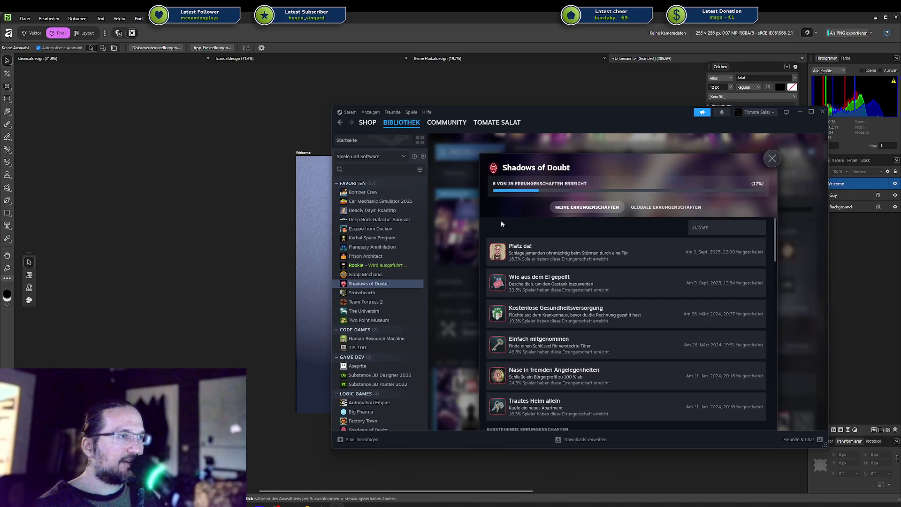
pyautogui.moveTo(563, 111); pyautogui.dragTo(772, 104)
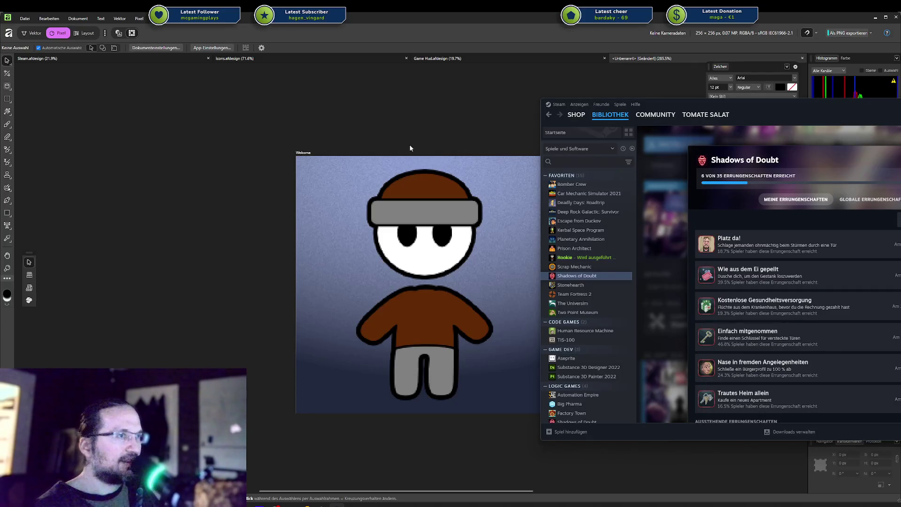
# Hide Steam to get back to the Affinity Designer artwork
pyautogui.click(196, 225)
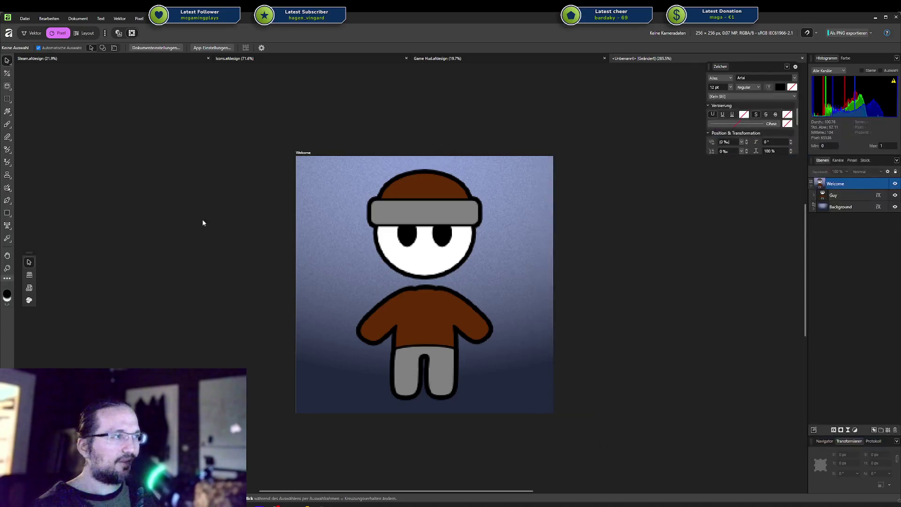
pyautogui.scroll(-3, 595, 241)
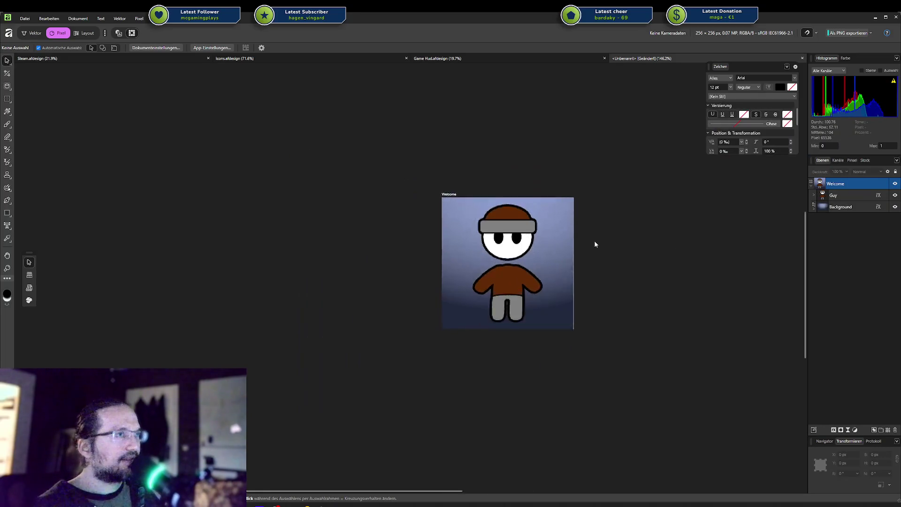
pyautogui.scroll(1, 595, 240)
# Copy the Monitor View group from Game Hud.afdesign and paste it into the untitled icon document
pyautogui.click(434, 58)
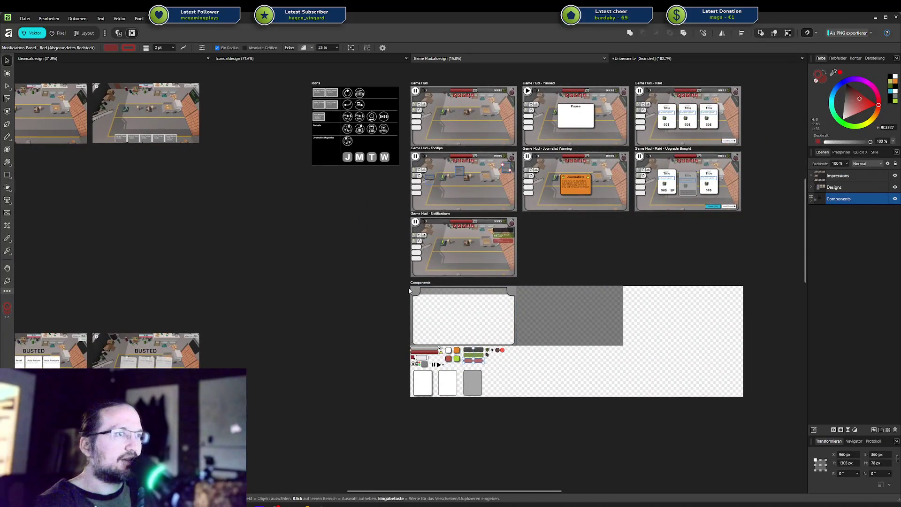
pyautogui.click(413, 292)
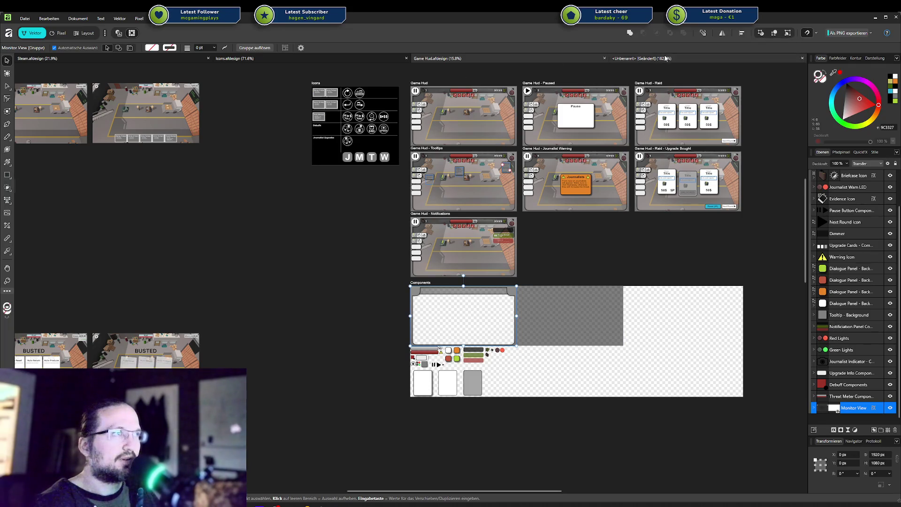
pyautogui.click(614, 64)
pyautogui.hotkey('ctrl', 'v')
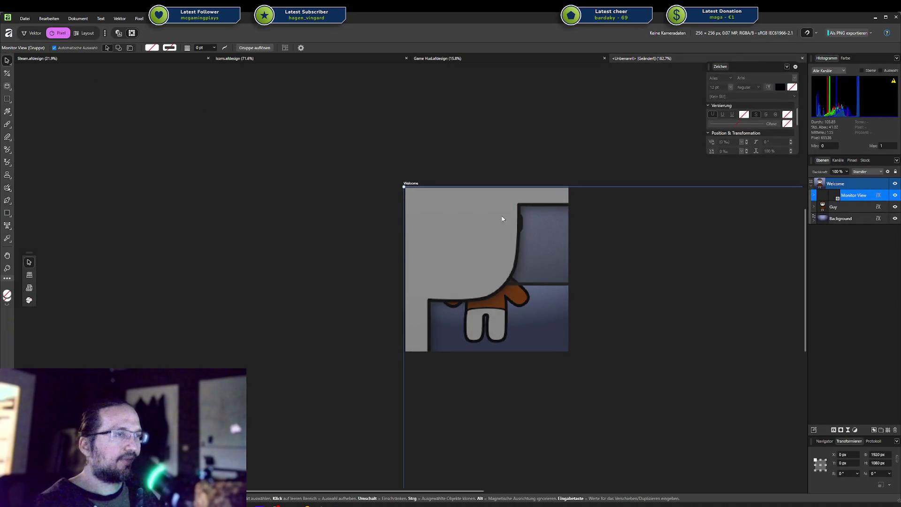
# Move and scale the Monitor View frame to about 371 × 256 px, filling the canvas height
pyautogui.moveTo(408, 187)
pyautogui.mouseDown()
pyautogui.moveTo(738, 380)
pyautogui.moveTo(363, 160)
pyautogui.moveTo(489, 241)
pyautogui.moveTo(227, 128)
pyautogui.moveTo(507, 239)
pyautogui.mouseUp()
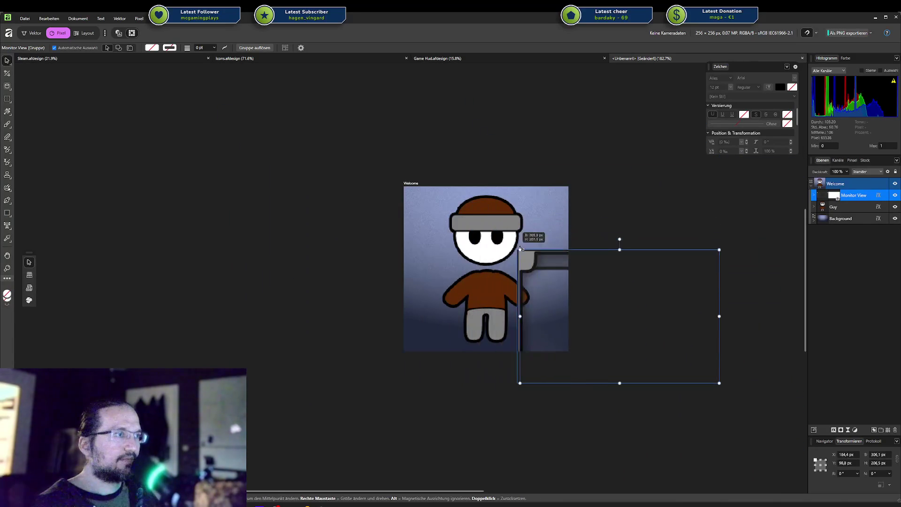
pyautogui.moveTo(537, 269); pyautogui.dragTo(433, 216)
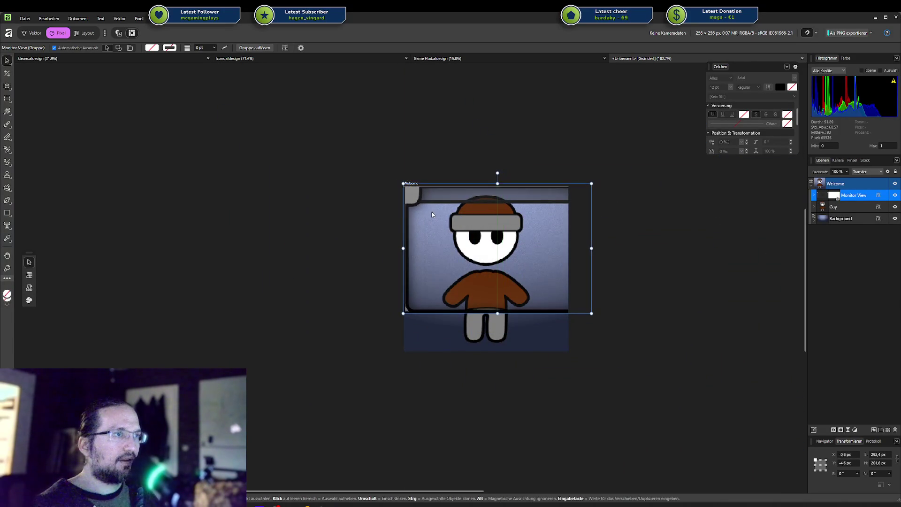
pyautogui.moveTo(591, 316); pyautogui.dragTo(542, 336)
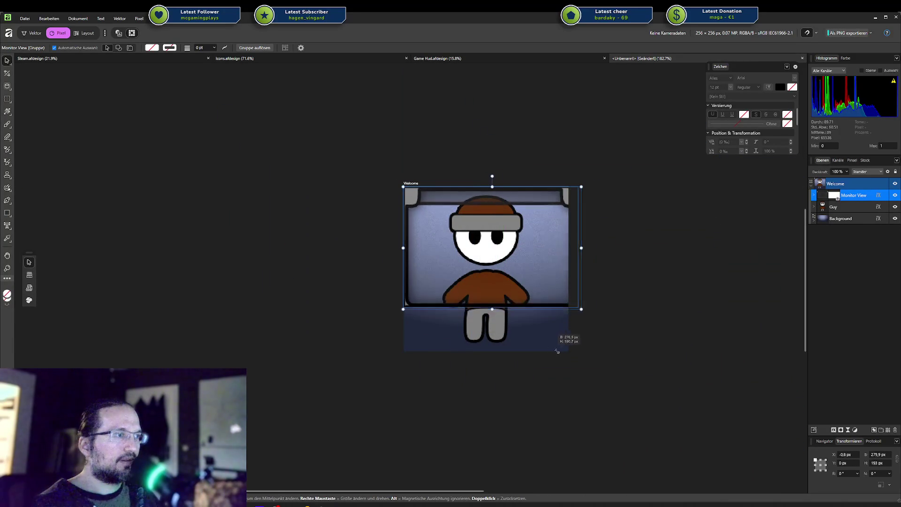
pyautogui.moveTo(486, 301)
pyautogui.mouseDown()
pyautogui.moveTo(486, 350)
pyautogui.moveTo(485, 331)
pyautogui.mouseUp()
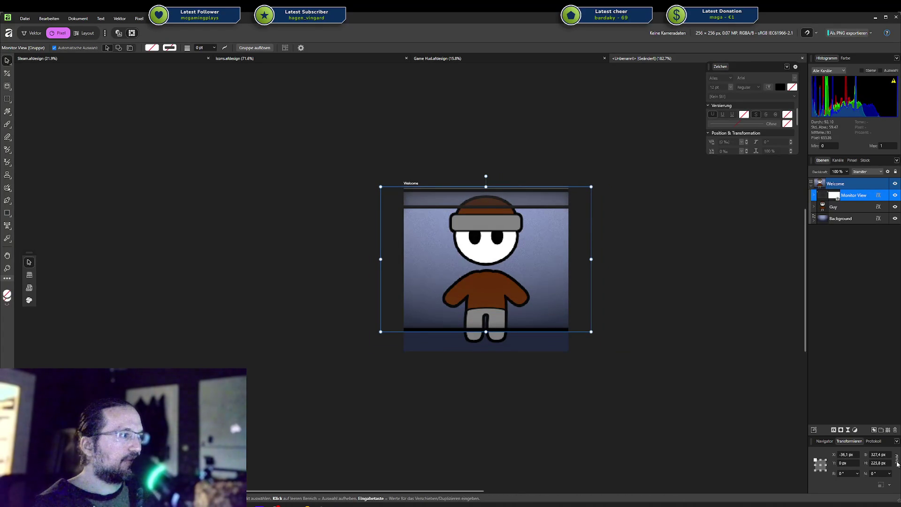
pyautogui.moveTo(591, 259)
pyautogui.mouseDown()
pyautogui.moveTo(521, 261)
pyautogui.moveTo(522, 248)
pyautogui.mouseUp()
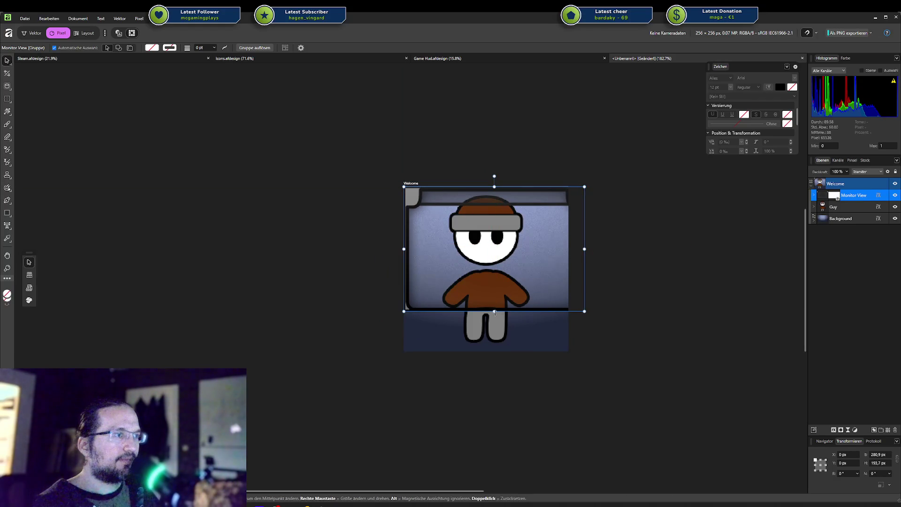
pyautogui.moveTo(495, 310); pyautogui.dragTo(495, 351)
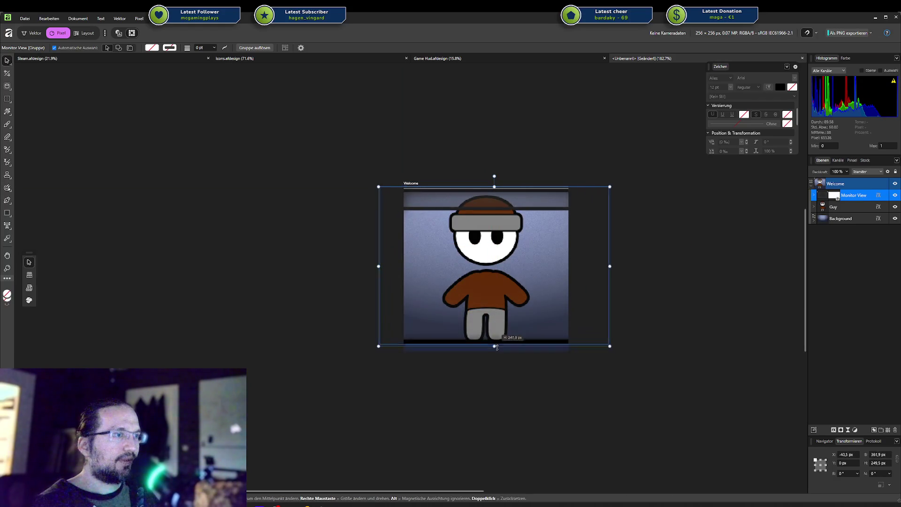
pyautogui.click(815, 195)
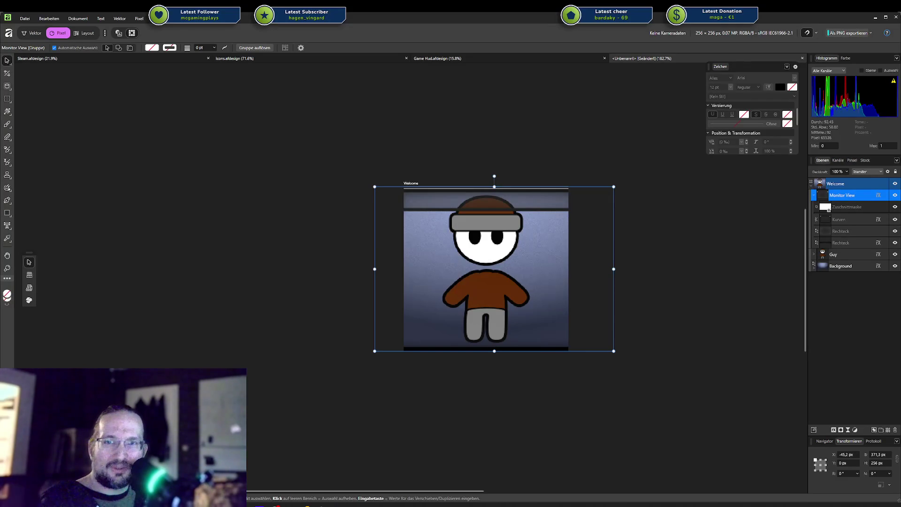
# Return to the browser, move the Seeds of Betrayal tab one place left, and run the game
pyautogui.hotkey('alt', 'Tab')
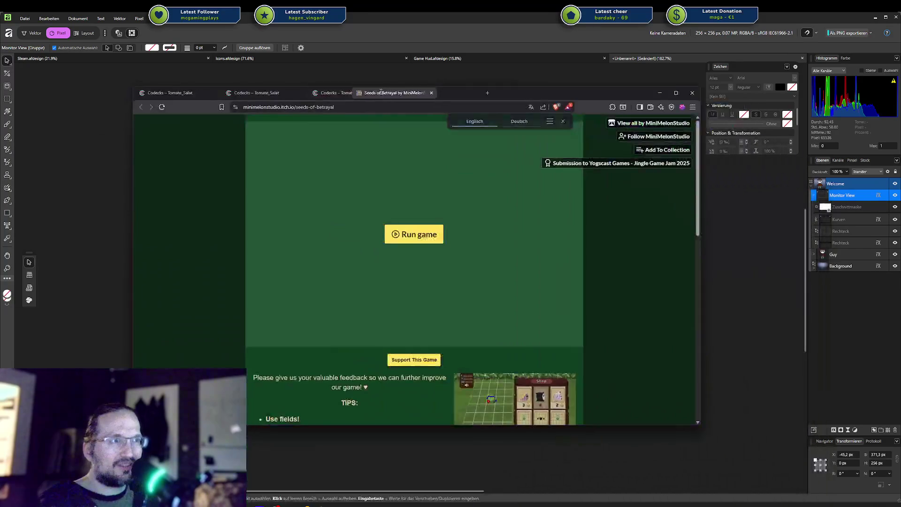
pyautogui.moveTo(402, 92); pyautogui.dragTo(350, 92)
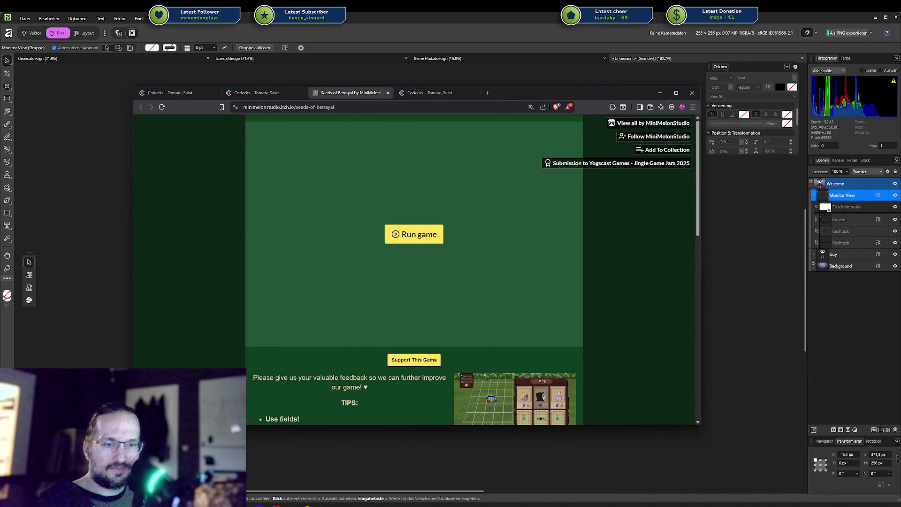
pyautogui.click(434, 234)
pyautogui.scroll(-3, 435, 233)
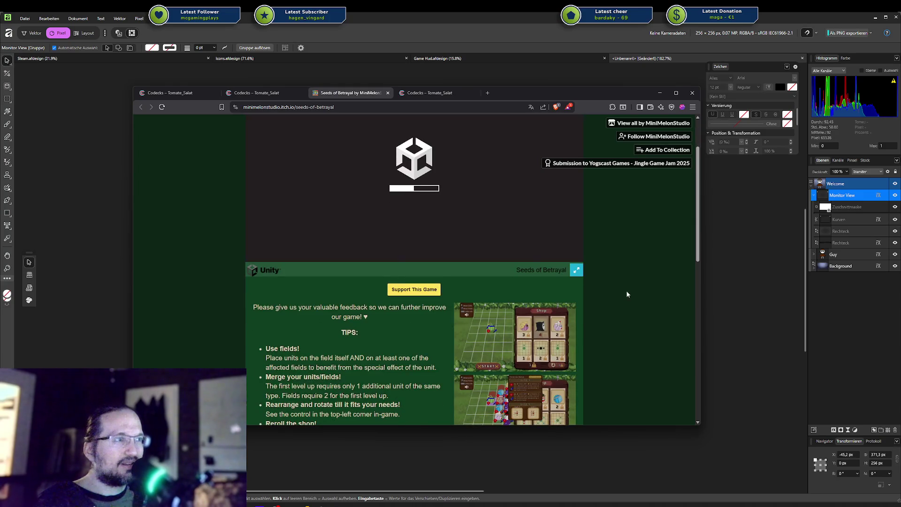
pyautogui.scroll(-3, 550, 342)
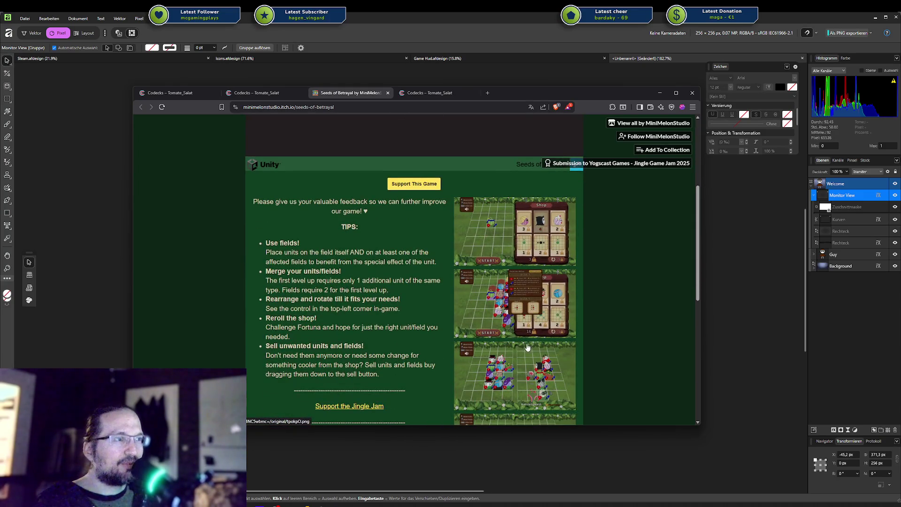
pyautogui.scroll(5, 527, 347)
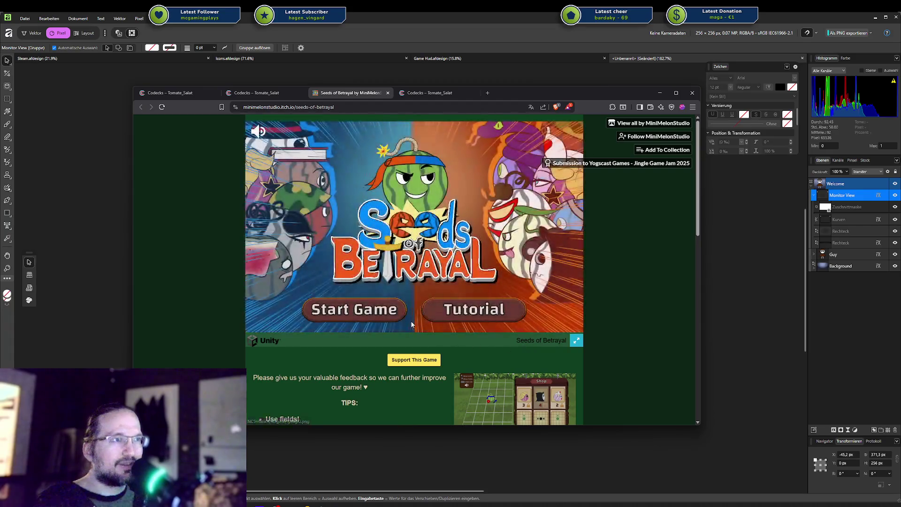
# Maximize then restore the browser window and start the game's tutorial
pyautogui.moveTo(497, 93); pyautogui.dragTo(32, 95)
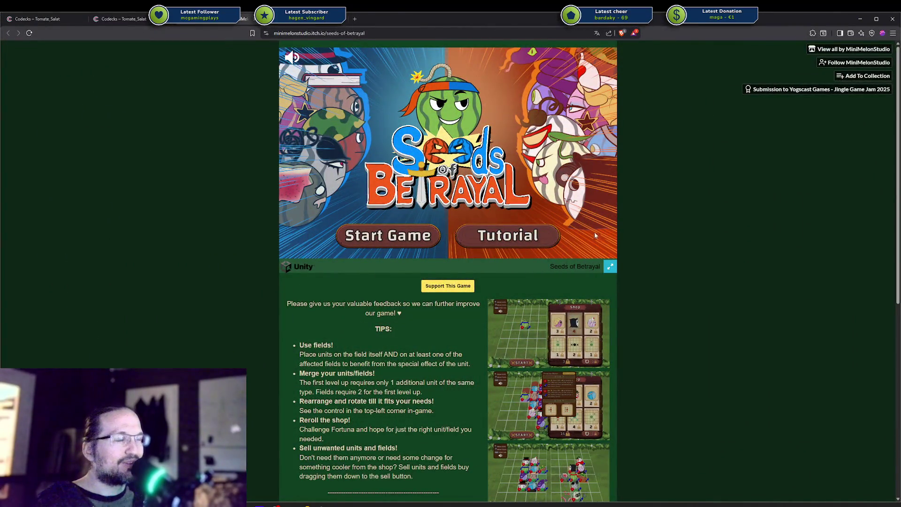
pyautogui.moveTo(397, 18); pyautogui.dragTo(399, 130)
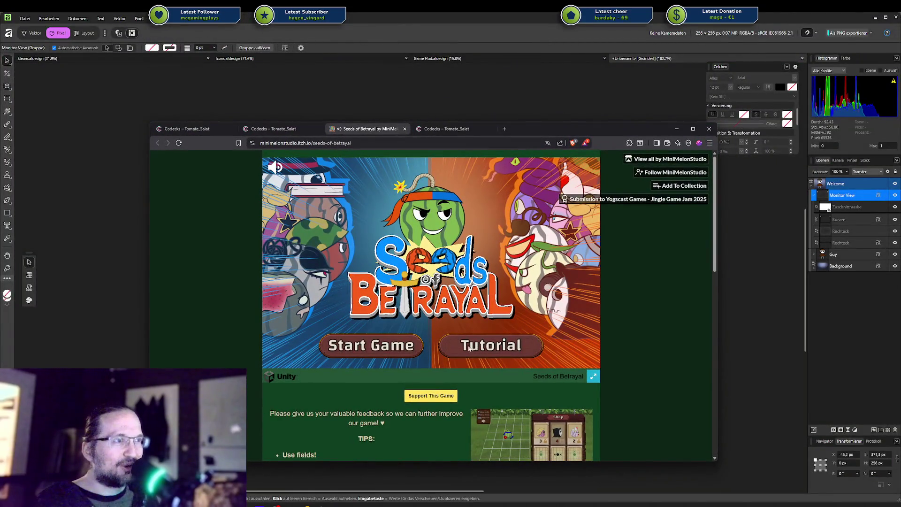
pyautogui.click(516, 345)
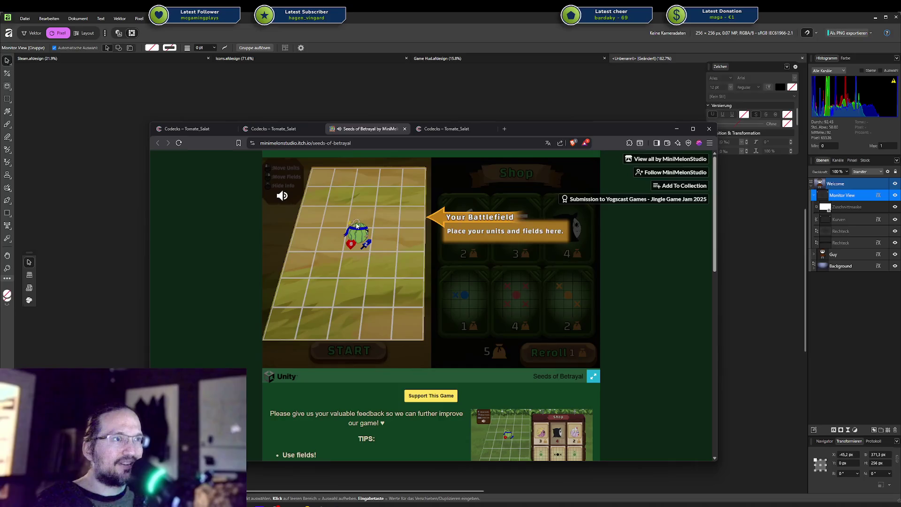
# Advance the tutorial through Units, Fields, Money & Reroll, Effect Areas and Rearrange & Sell to Leveling up
pyautogui.click(364, 248)
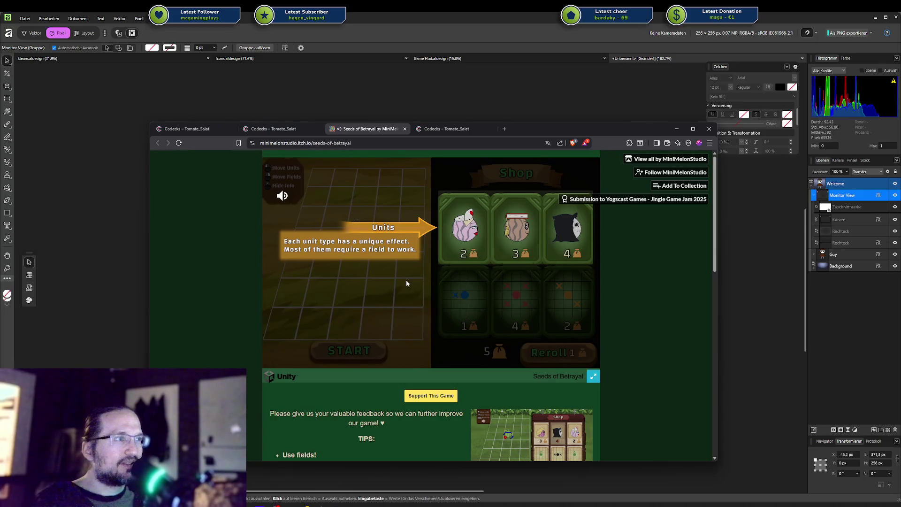
pyautogui.click(459, 244)
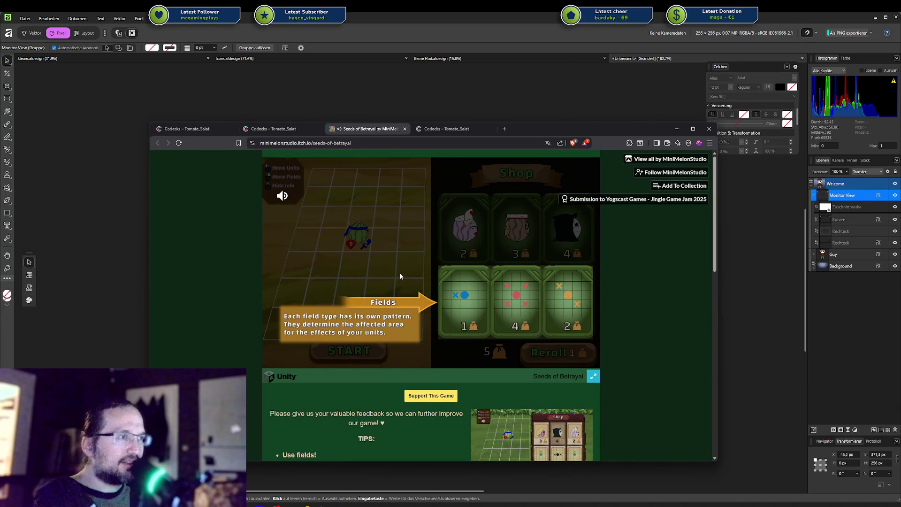
pyautogui.click(397, 273)
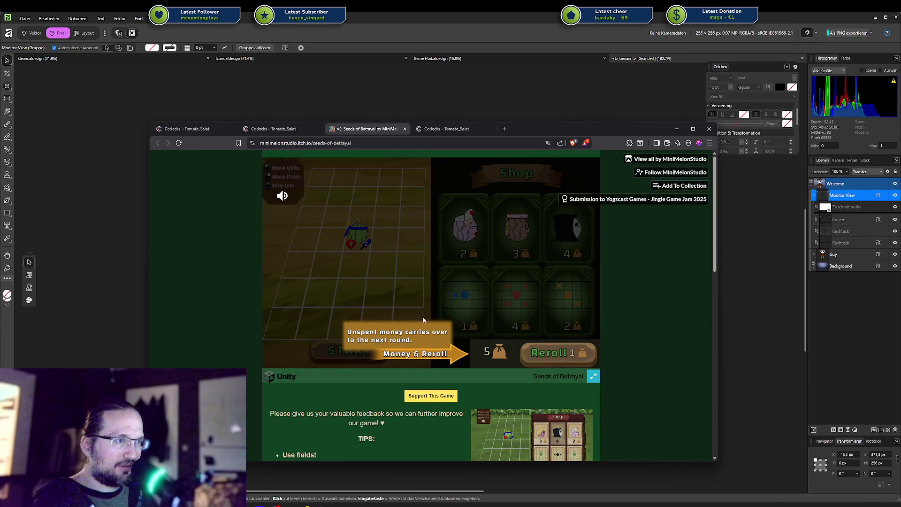
pyautogui.click(495, 356)
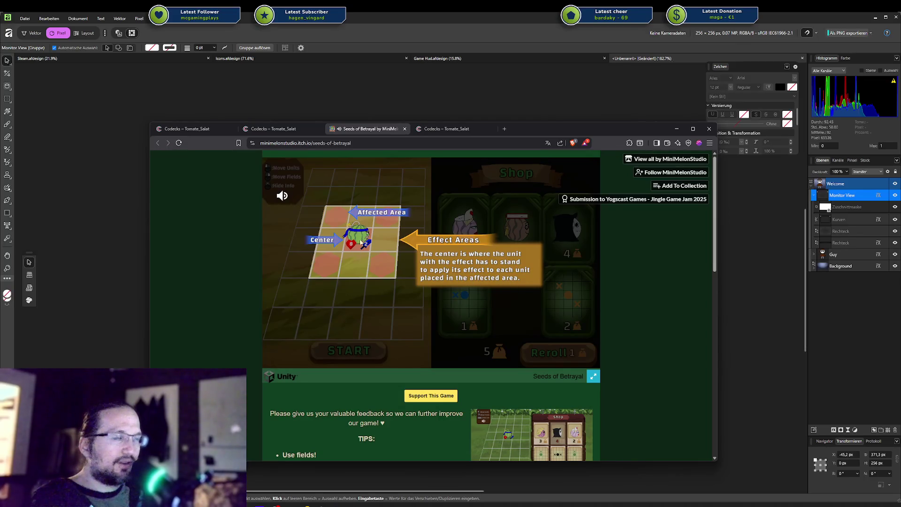
pyautogui.click(462, 339)
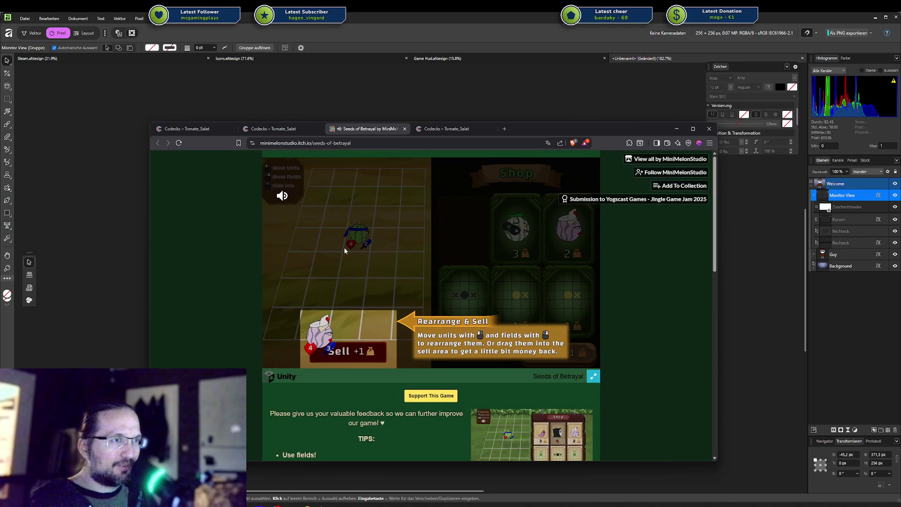
pyautogui.click(362, 270)
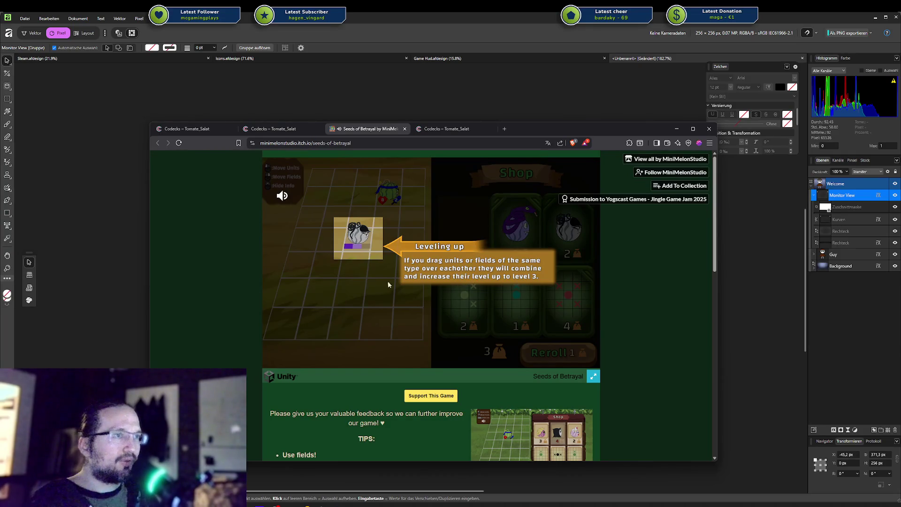
# Advance past the Battle Order and Battle Speed tips to reach the shop with 5 coins
pyautogui.click(374, 303)
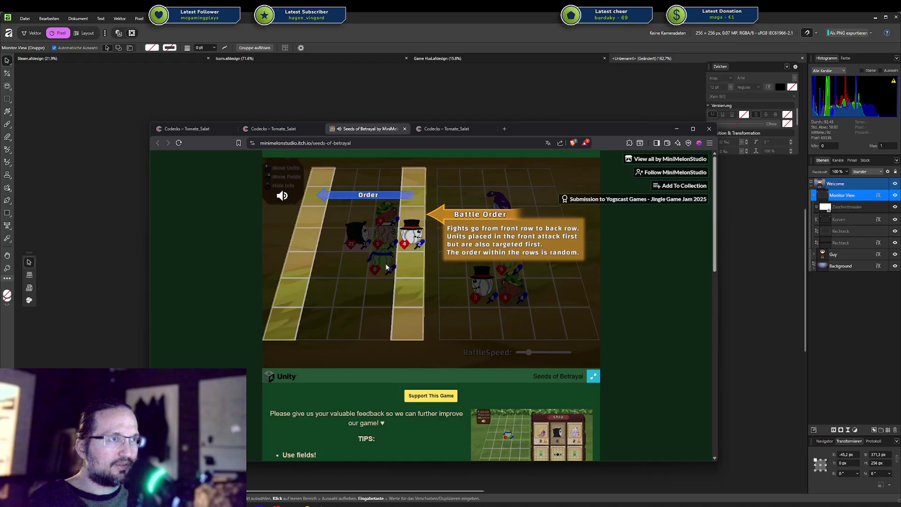
pyautogui.click(356, 223)
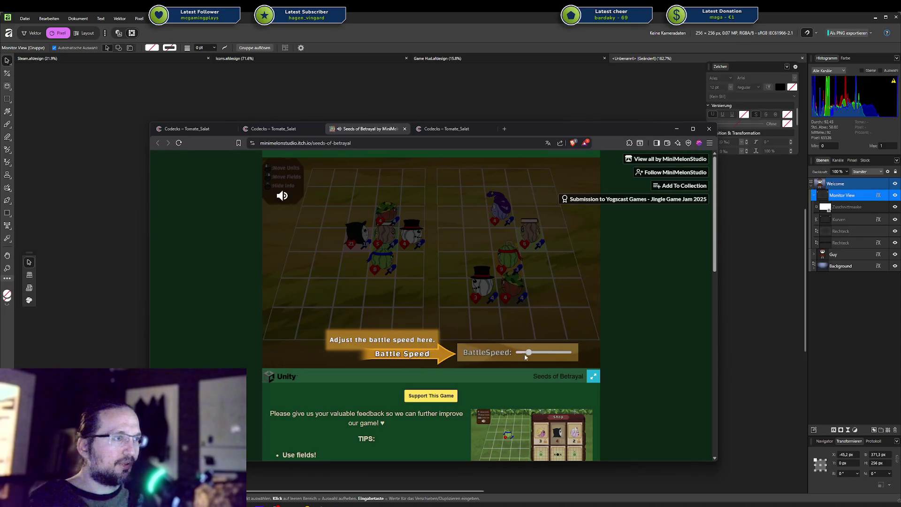
pyautogui.click(493, 352)
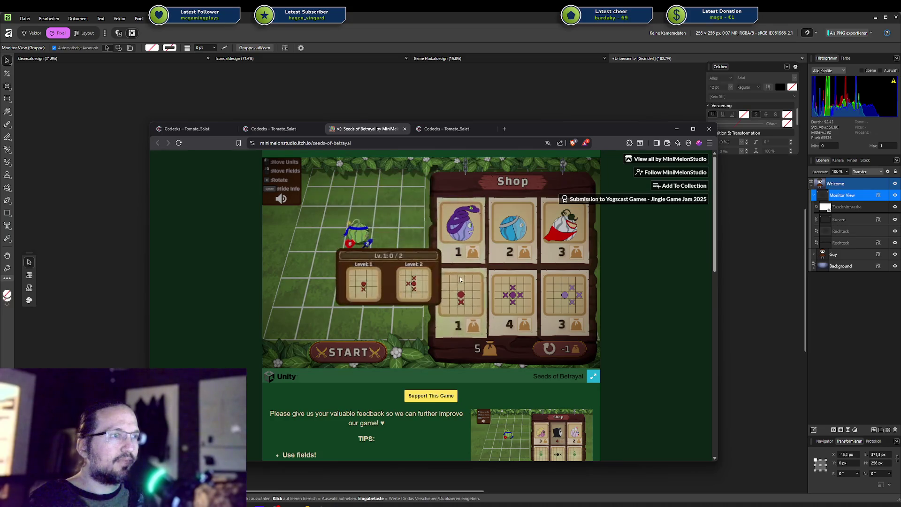
pyautogui.moveTo(464, 227)
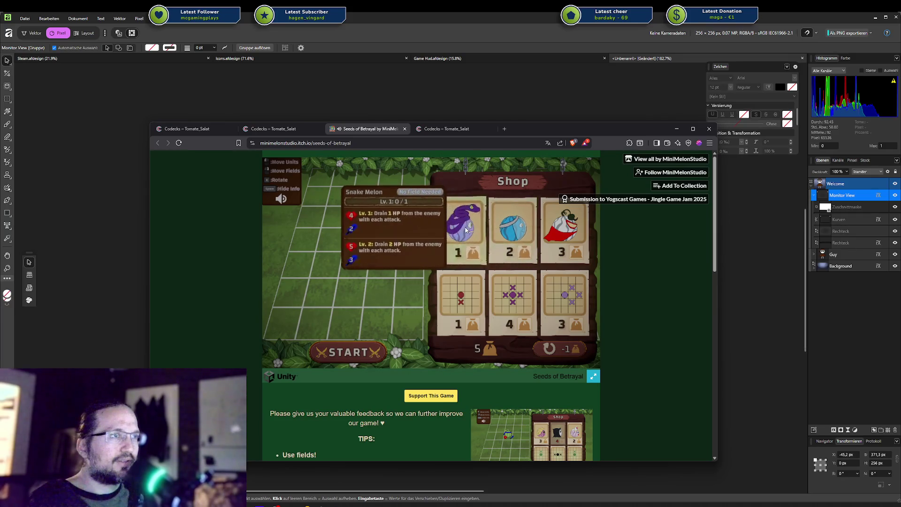
# Buy and place the Snake Melon, then apply the 3-cost field pattern and 1-cost item
pyautogui.click(466, 228)
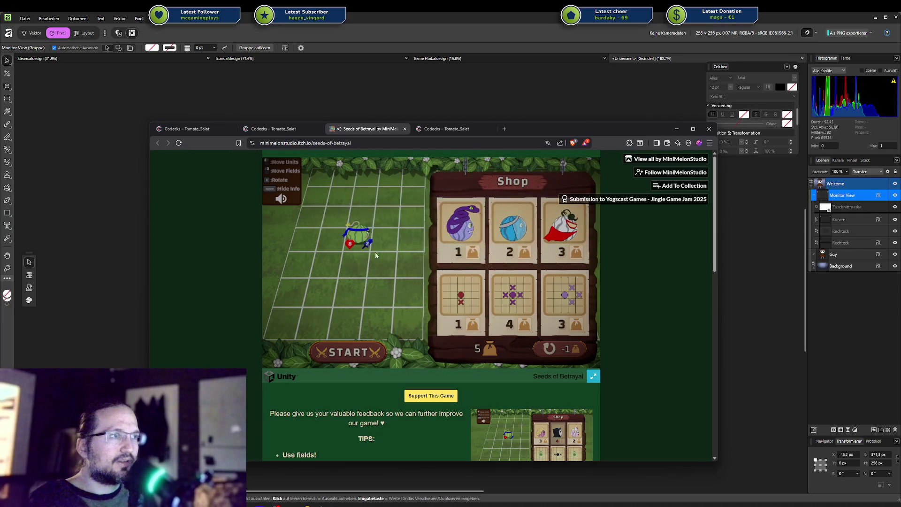
pyautogui.moveTo(470, 221); pyautogui.dragTo(358, 291)
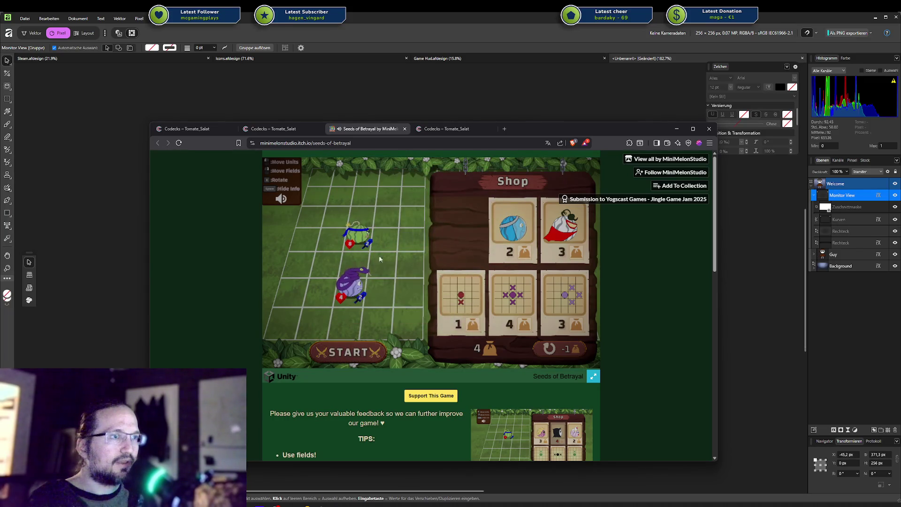
pyautogui.moveTo(342, 288); pyautogui.dragTo(359, 281)
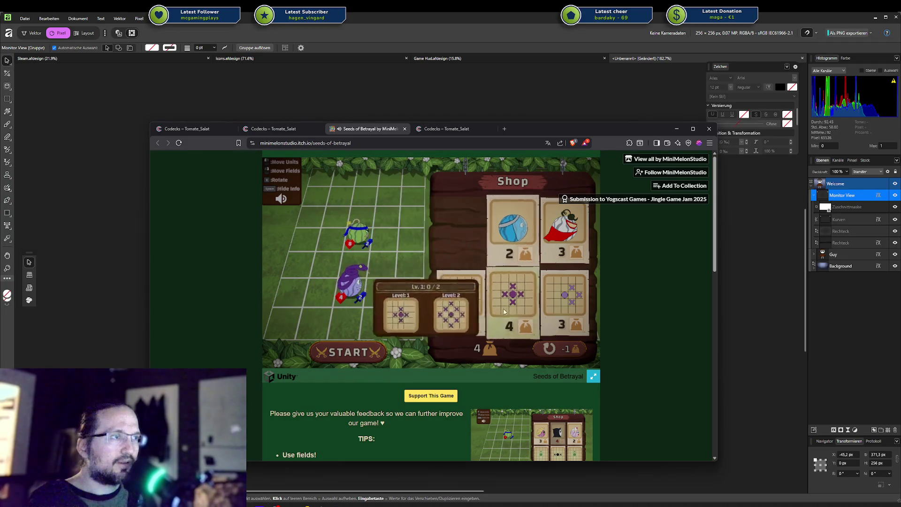
pyautogui.moveTo(512, 300)
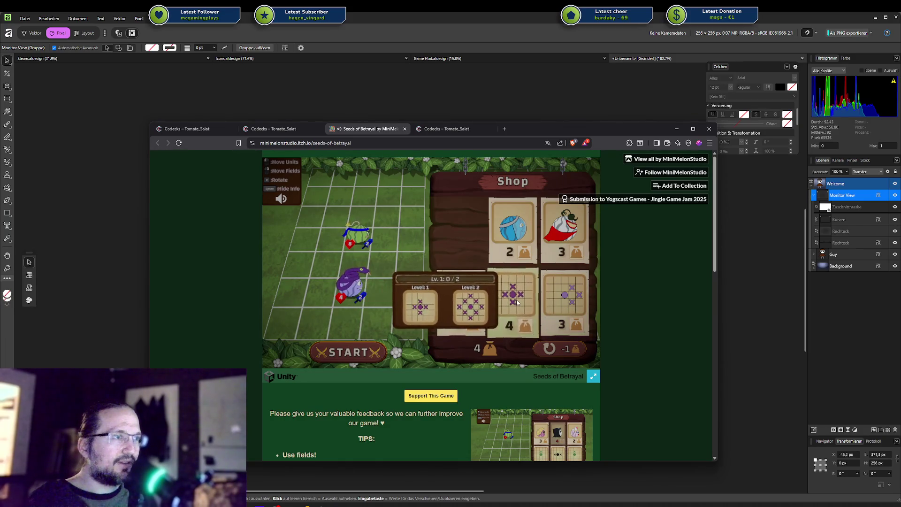
pyautogui.click(564, 287)
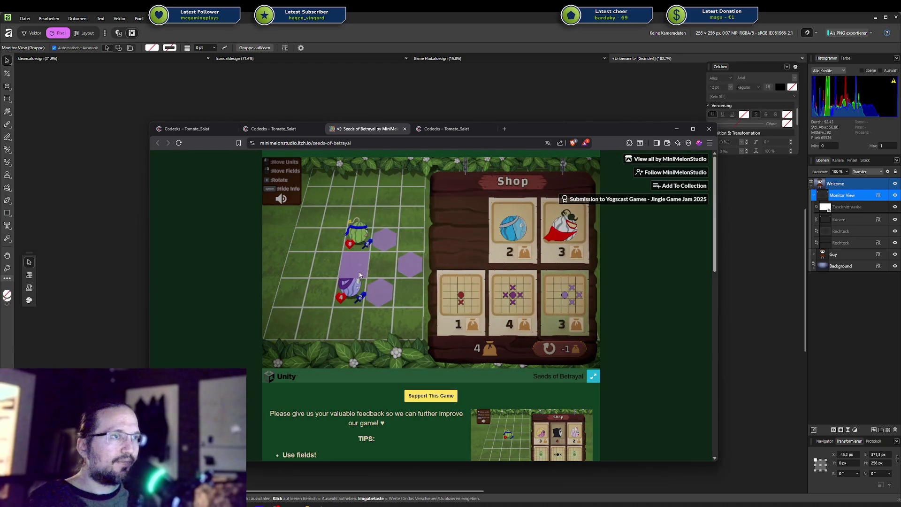
pyautogui.click(360, 235)
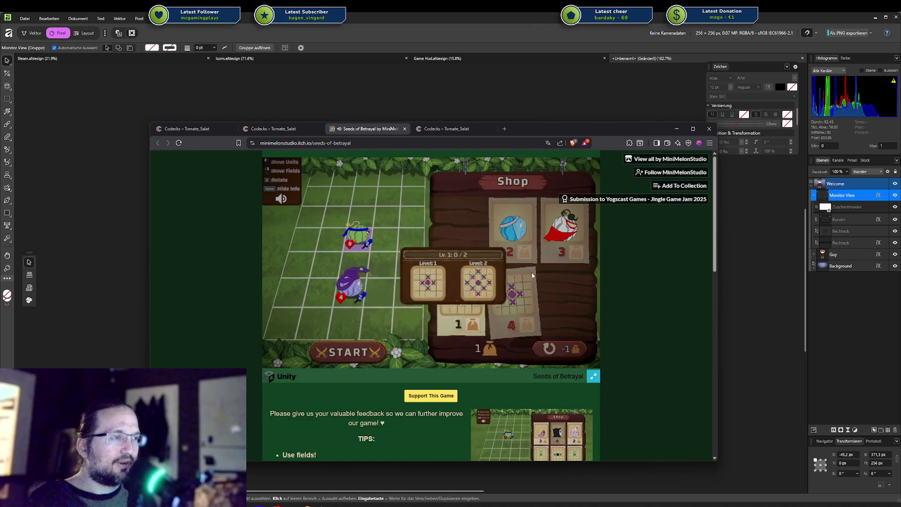
pyautogui.click(460, 298)
pyautogui.click(353, 295)
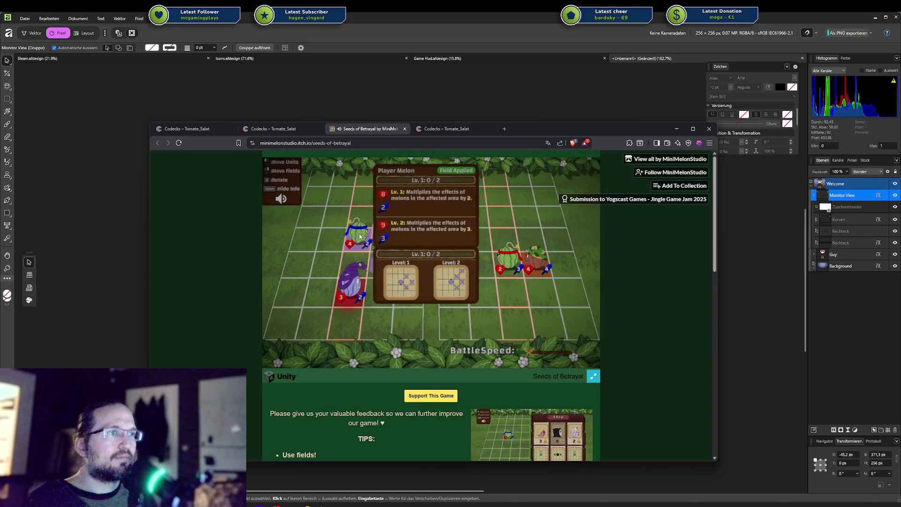
# Try the Gym Bro Melon on the board and check the Player Melon's details
pyautogui.click(407, 249)
pyautogui.click(463, 274)
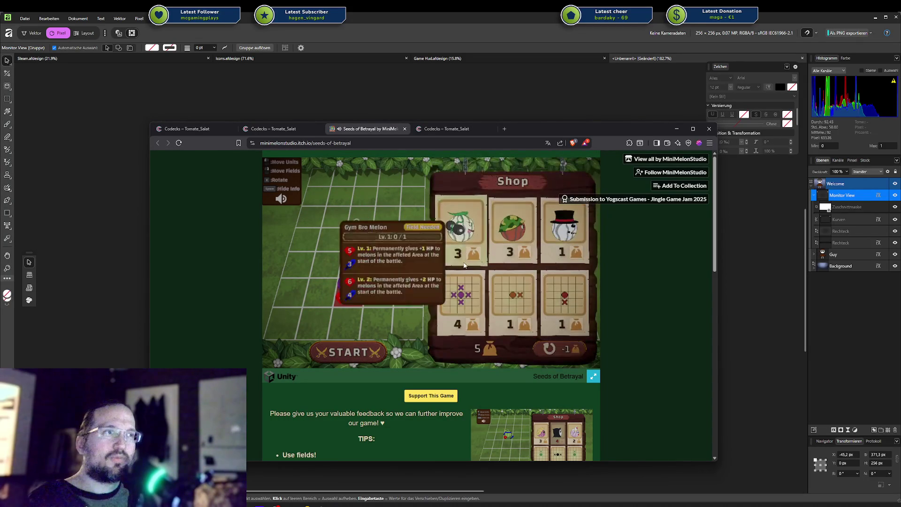
pyautogui.moveTo(454, 251)
pyautogui.mouseDown()
pyautogui.moveTo(454, 263)
pyautogui.moveTo(397, 261)
pyautogui.mouseUp()
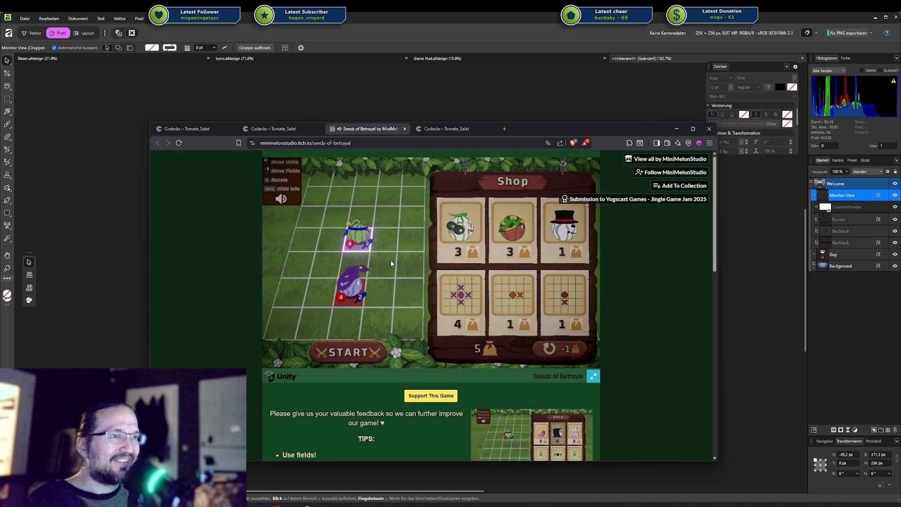
pyautogui.moveTo(357, 238)
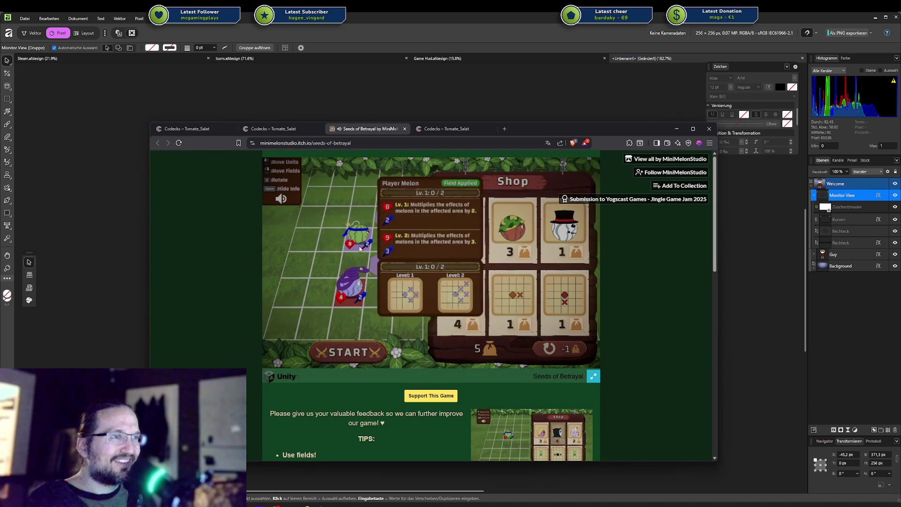
pyautogui.moveTo(360, 249)
pyautogui.mouseDown()
pyautogui.moveTo(417, 245)
pyautogui.moveTo(356, 242)
pyautogui.mouseUp()
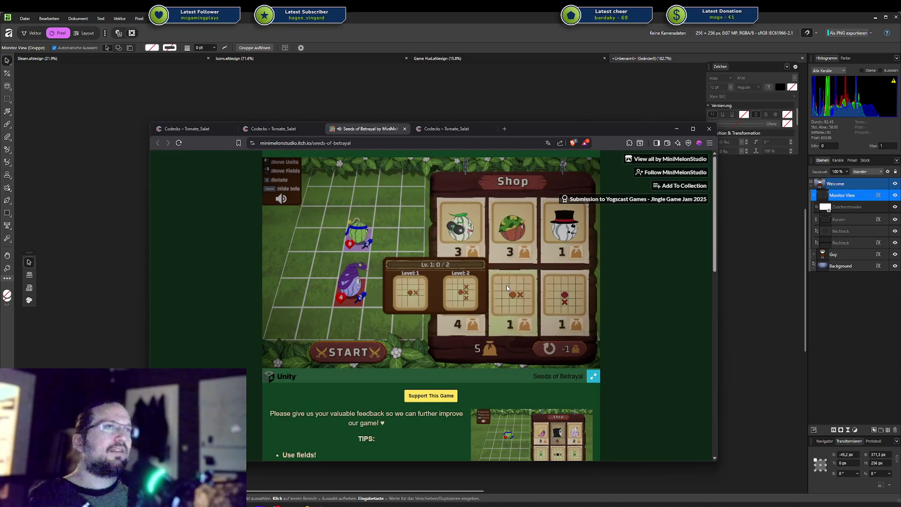
pyautogui.moveTo(460, 229)
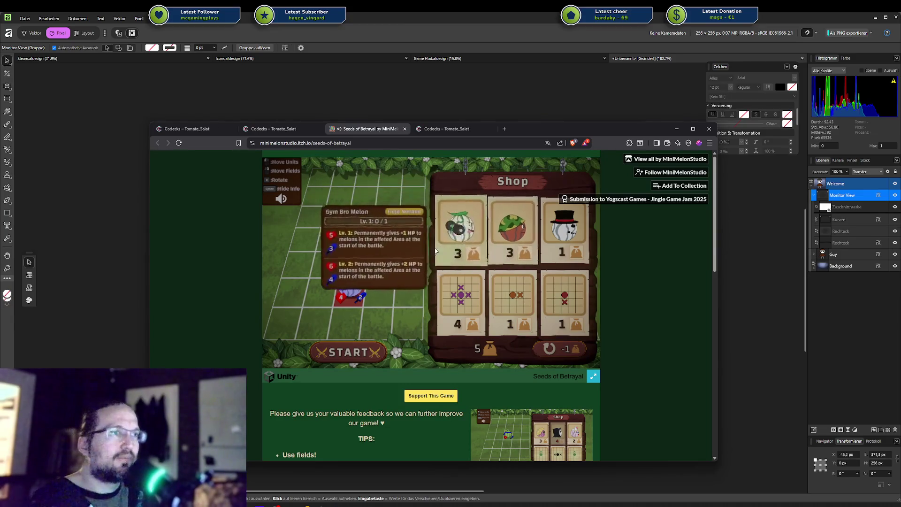
pyautogui.moveTo(343, 308)
pyautogui.mouseDown()
pyautogui.moveTo(406, 311)
pyautogui.moveTo(345, 303)
pyautogui.mouseUp()
pyautogui.scroll(-1, 350, 300)
pyautogui.scroll(-2, 355, 295)
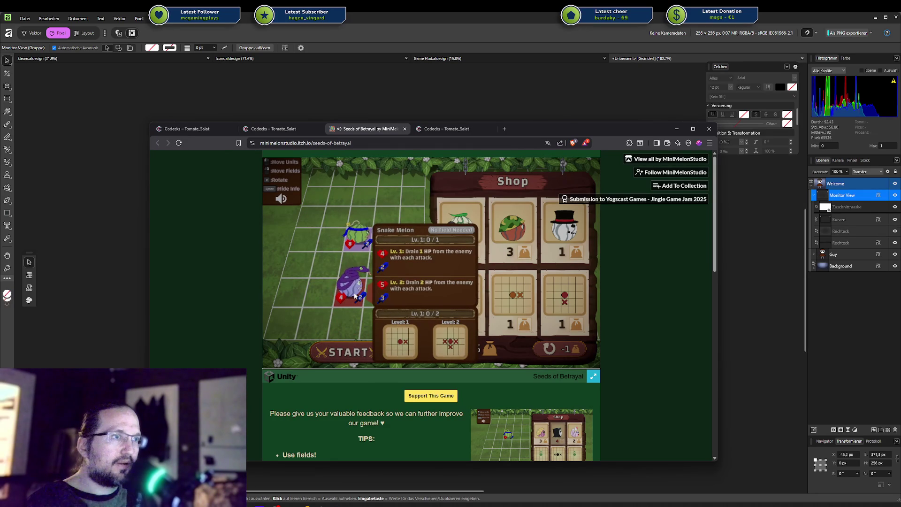
pyautogui.click(357, 233)
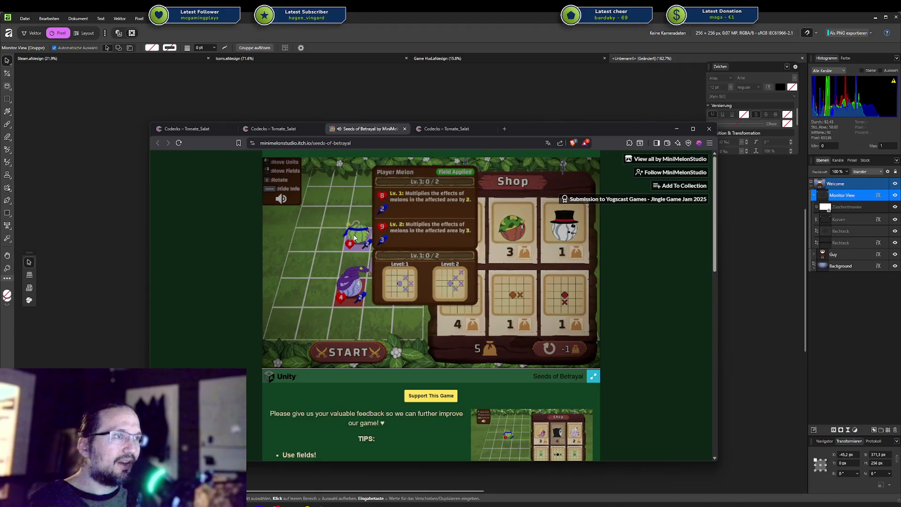
pyautogui.moveTo(357, 235)
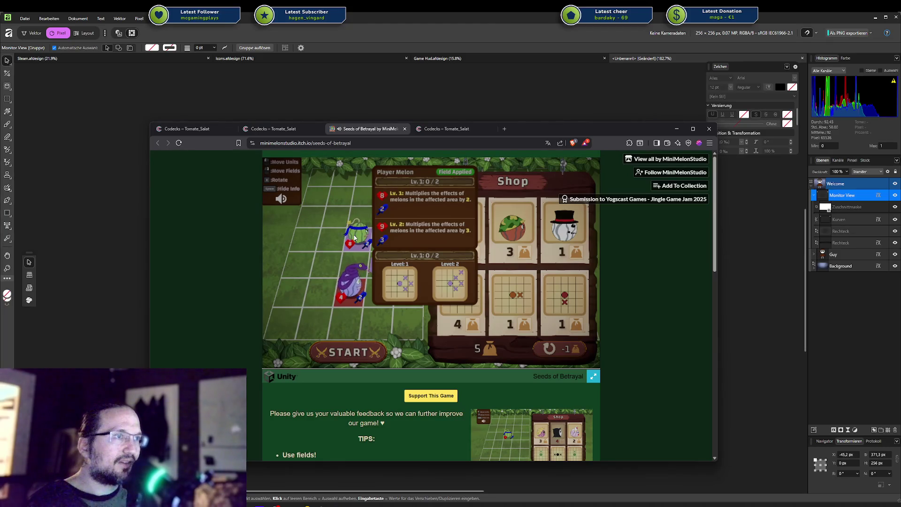
pyautogui.click(361, 261)
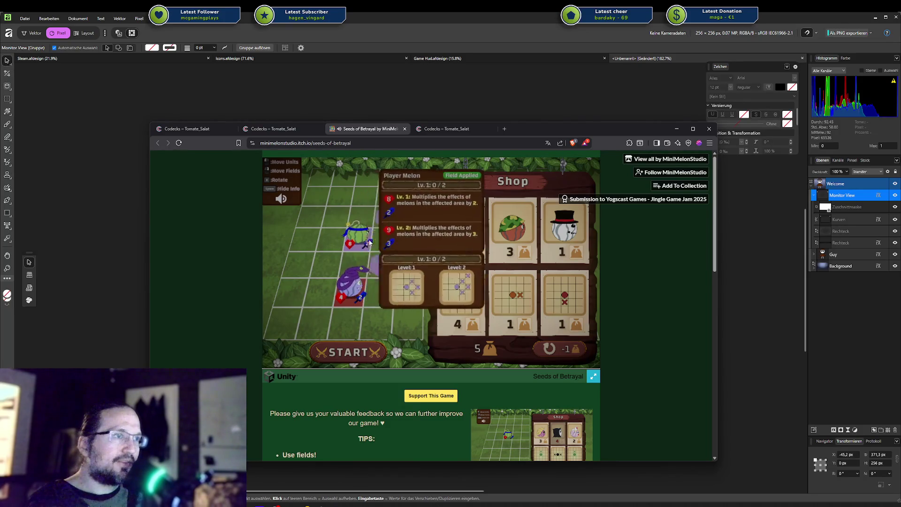
# Move the Snake Melon off its red field beside the Player Melon and start the battle
pyautogui.moveTo(352, 284)
pyautogui.mouseDown()
pyautogui.moveTo(391, 282)
pyautogui.moveTo(384, 262)
pyautogui.mouseUp()
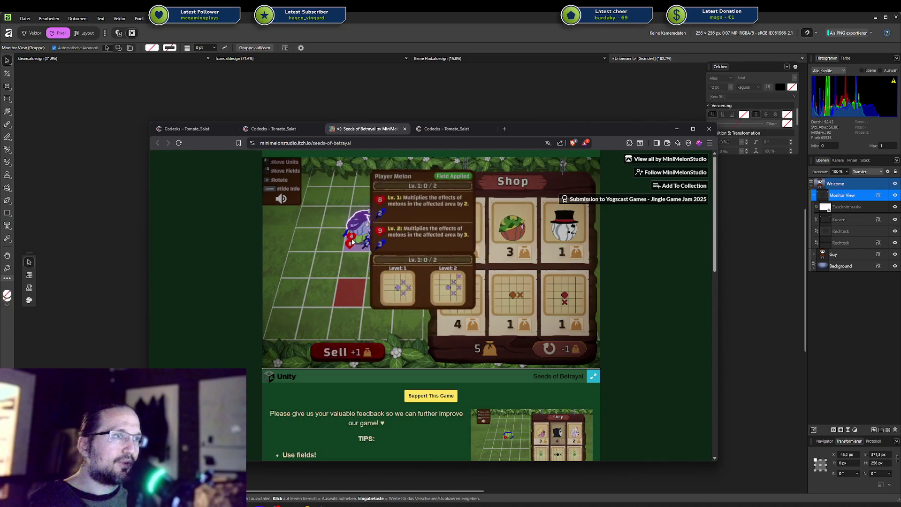
pyautogui.moveTo(367, 250); pyautogui.dragTo(384, 259)
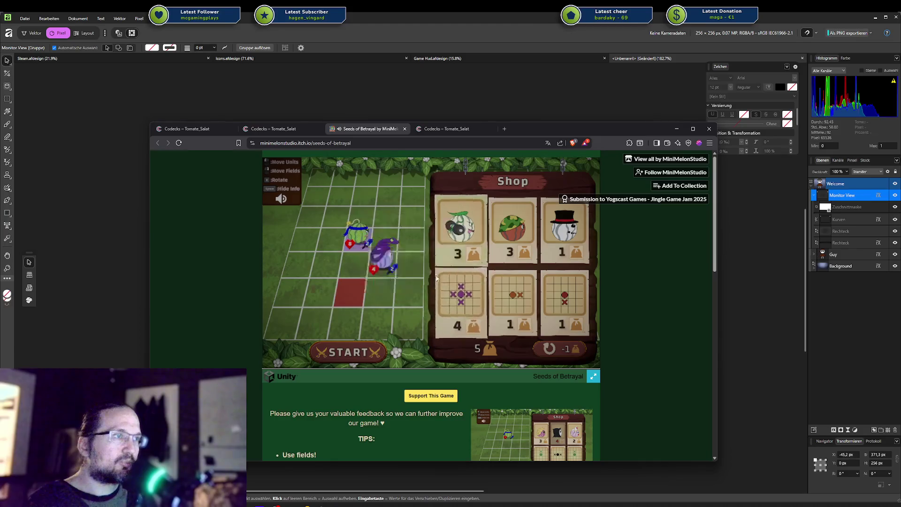
pyautogui.click(348, 352)
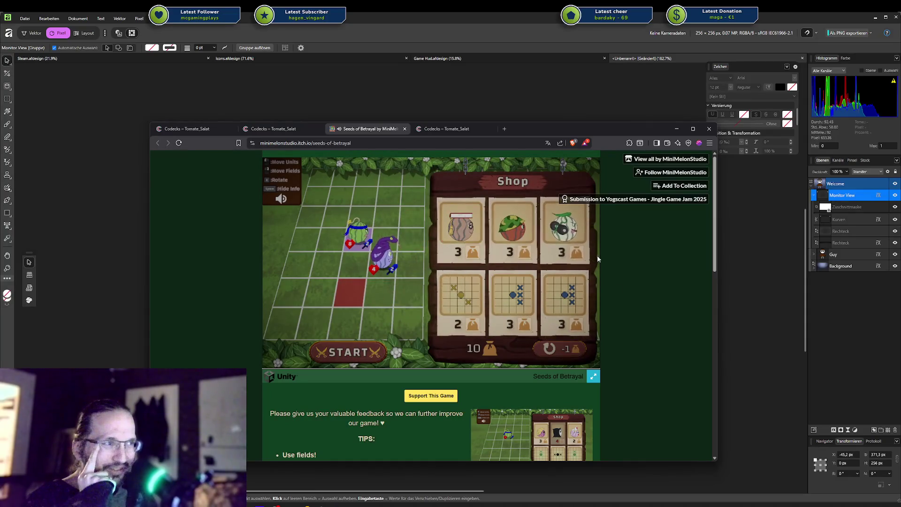
# Place the Book Melon on the board, rearrange it with the Snake Melon, and start the next battle
pyautogui.moveTo(460, 301)
pyautogui.moveTo(456, 301); pyautogui.dragTo(346, 266)
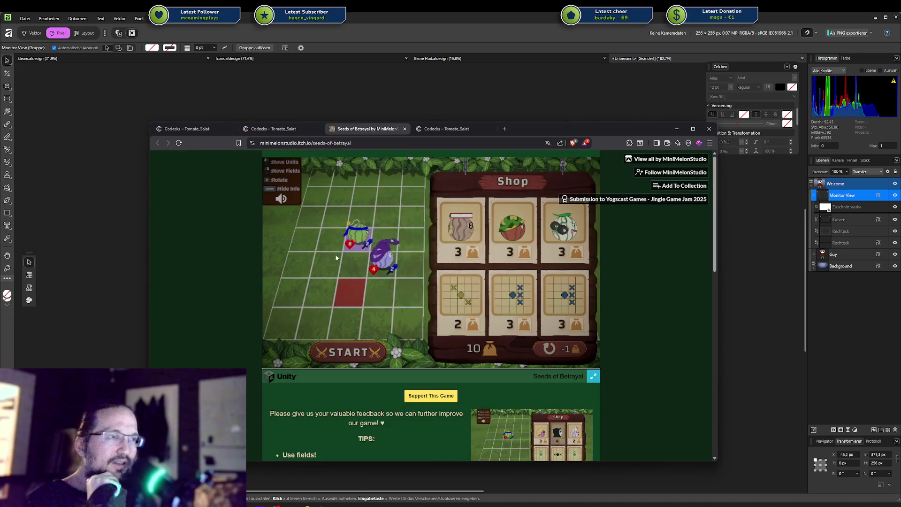
pyautogui.moveTo(358, 236)
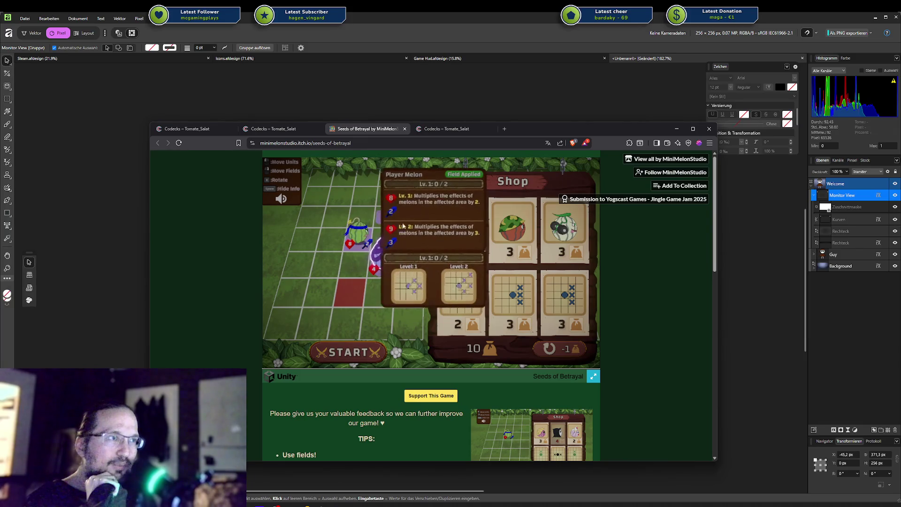
pyautogui.moveTo(471, 228)
pyautogui.mouseDown()
pyautogui.moveTo(361, 211)
pyautogui.moveTo(388, 220)
pyautogui.mouseUp()
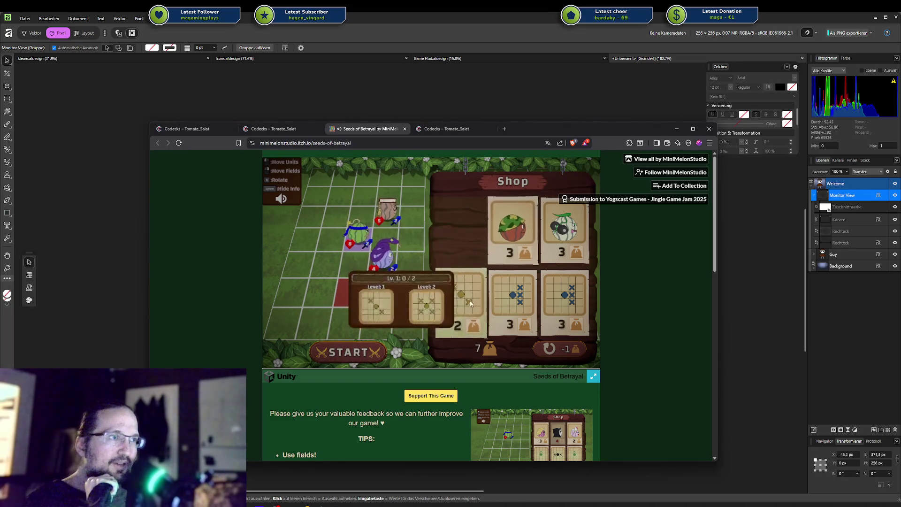
pyautogui.click(378, 262)
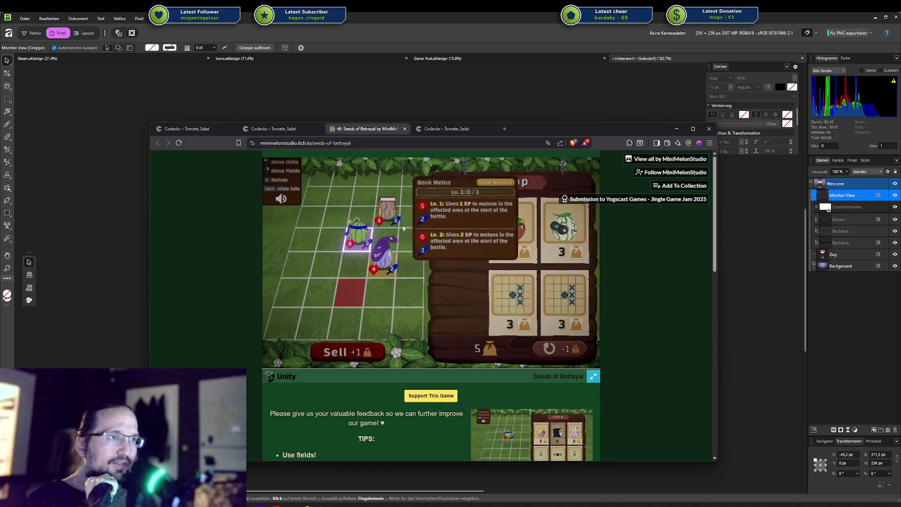
pyautogui.moveTo(376, 268); pyautogui.dragTo(395, 275)
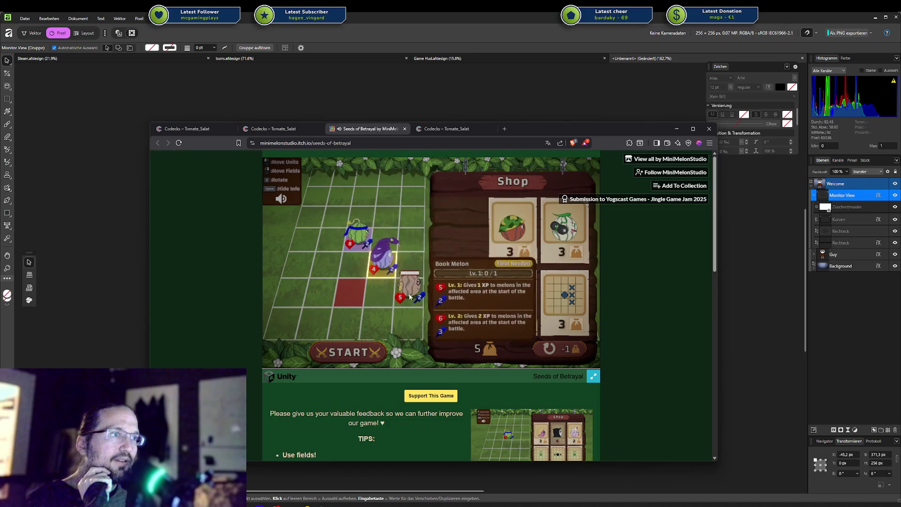
pyautogui.click(367, 354)
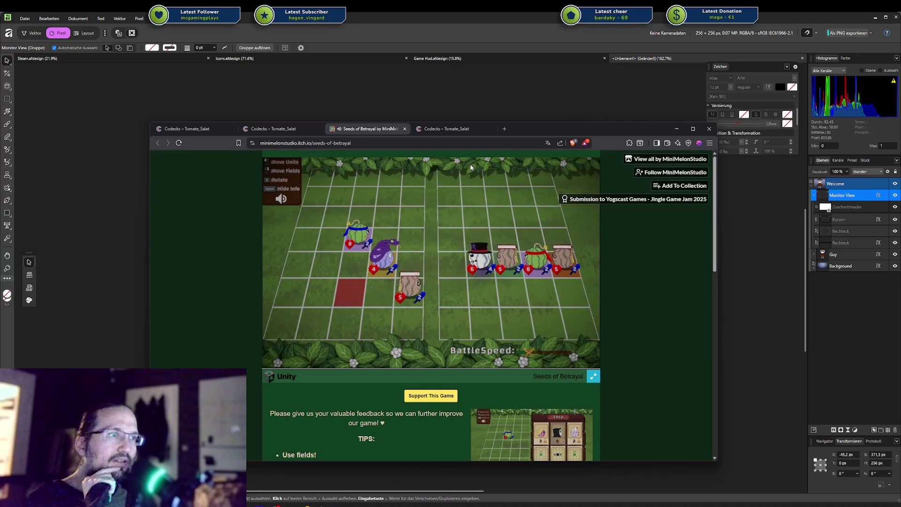
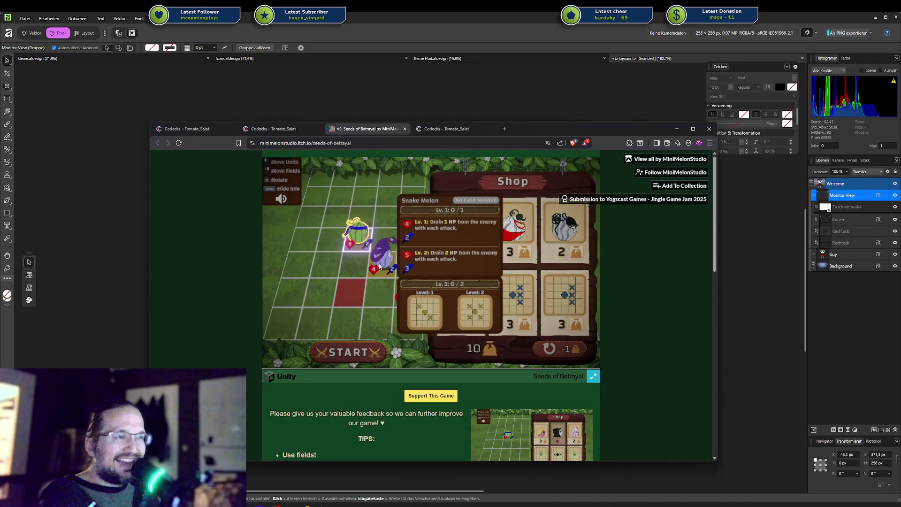
# Pick up and re-place the Snake Melon unit on the Seeds of Betrayal board
pyautogui.click(377, 272)
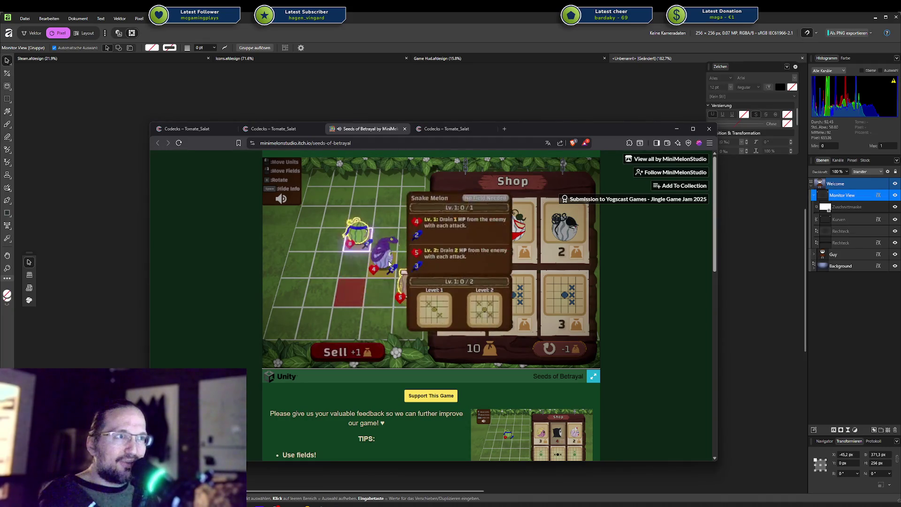
pyautogui.click(389, 259)
pyautogui.moveTo(410, 288)
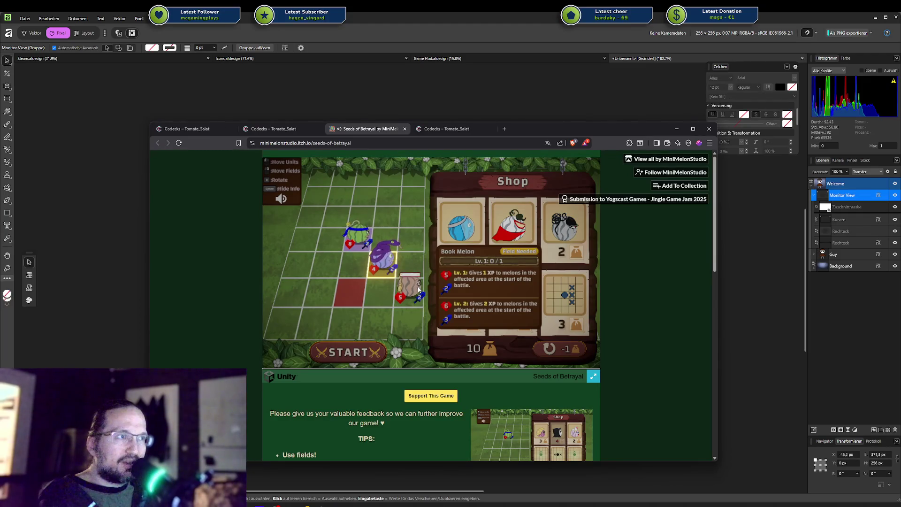
pyautogui.click(381, 267)
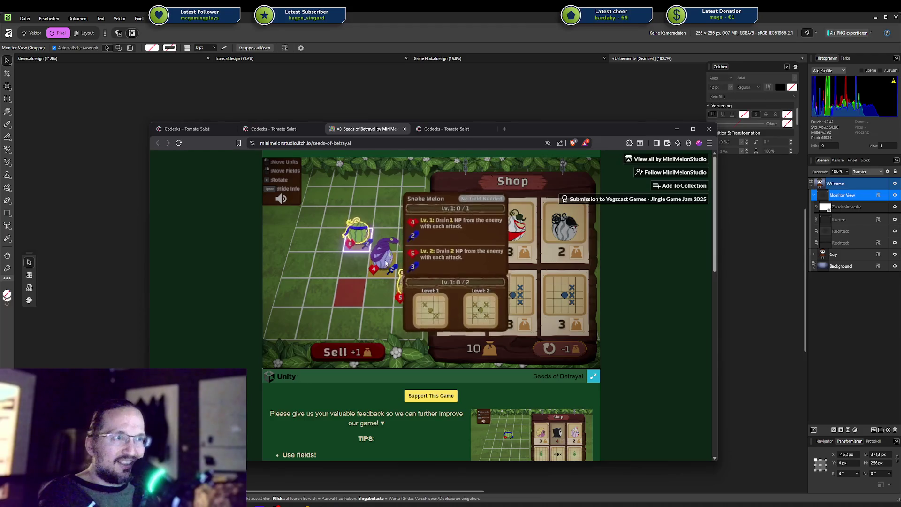
pyautogui.click(381, 262)
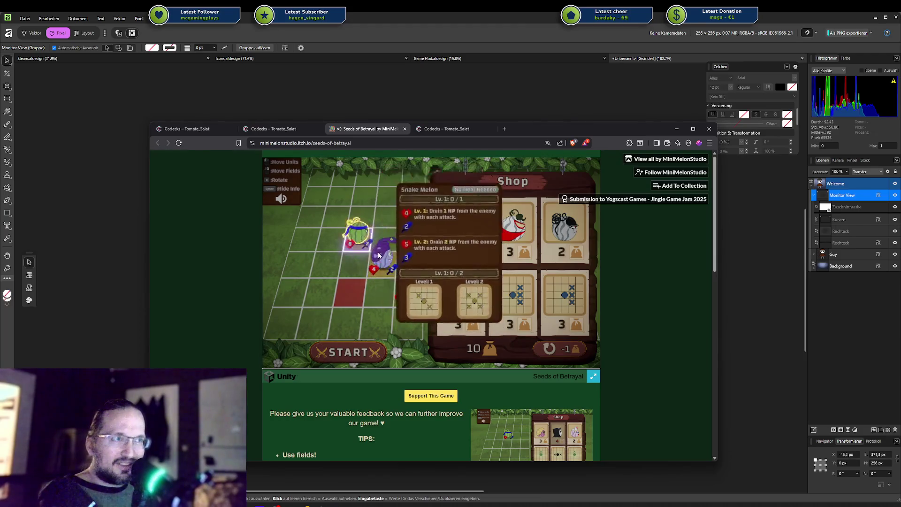
pyautogui.moveTo(407, 303)
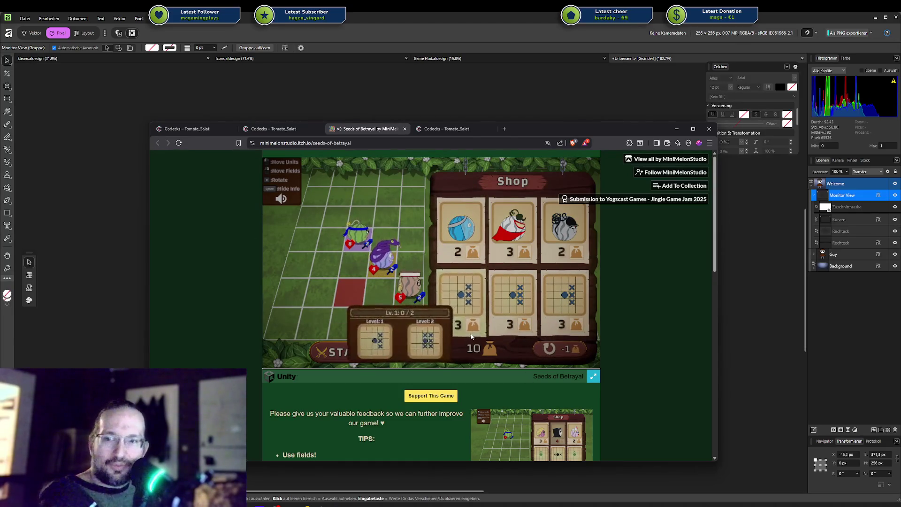
pyautogui.moveTo(459, 299)
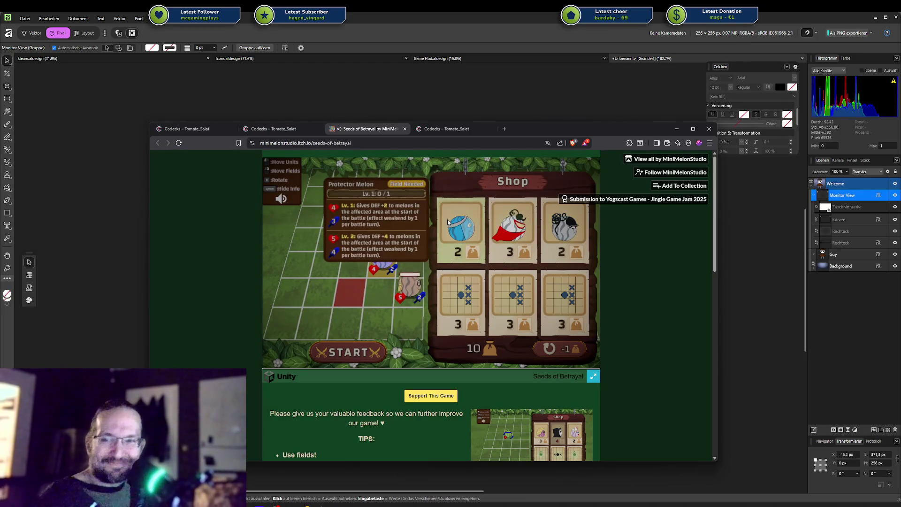
pyautogui.moveTo(350, 292)
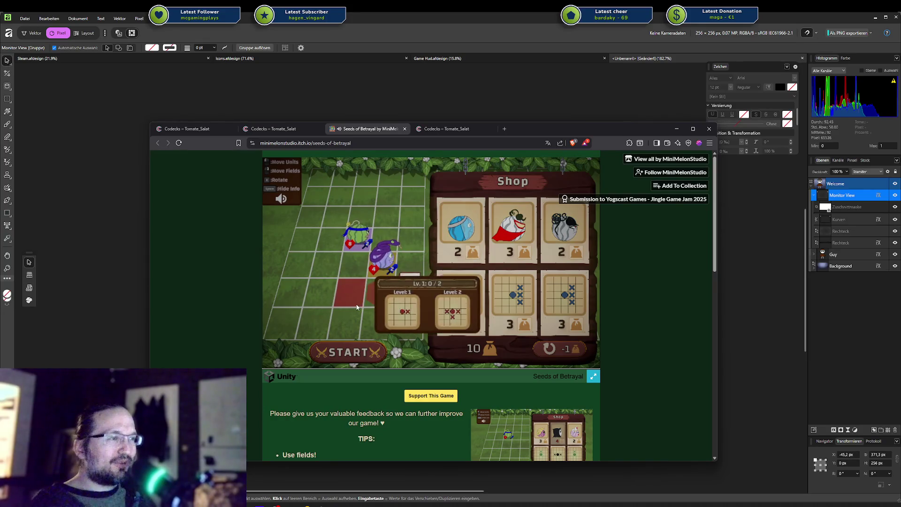
# Place a field from the in-game shop onto the grid
pyautogui.scroll(-5, 666, 352)
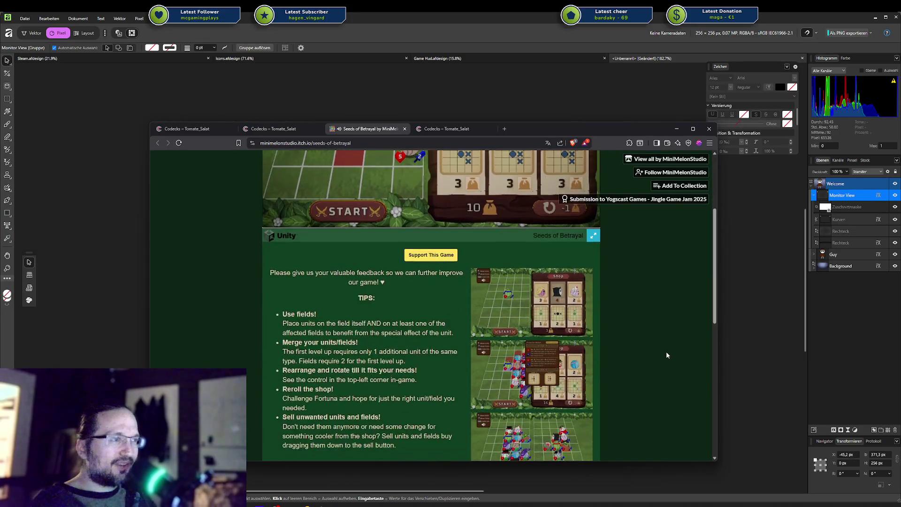
pyautogui.scroll(-5, 666, 356)
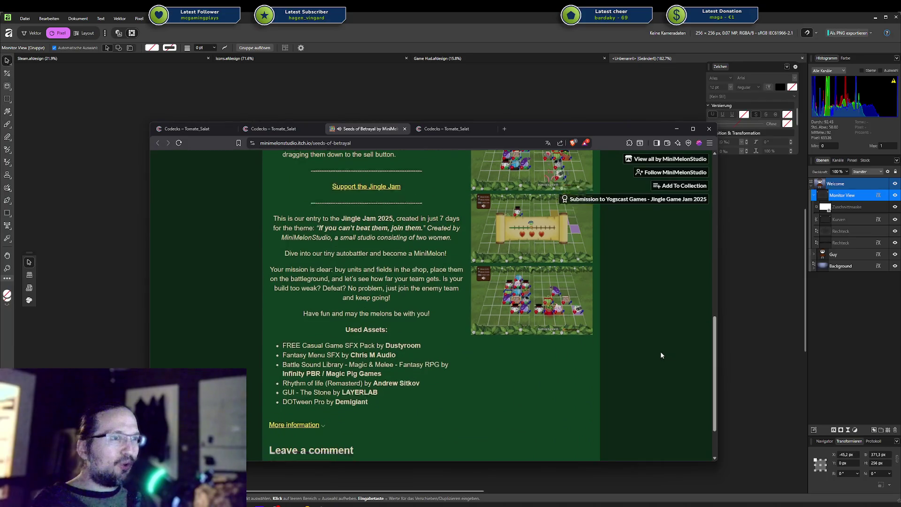
pyautogui.scroll(1, 659, 356)
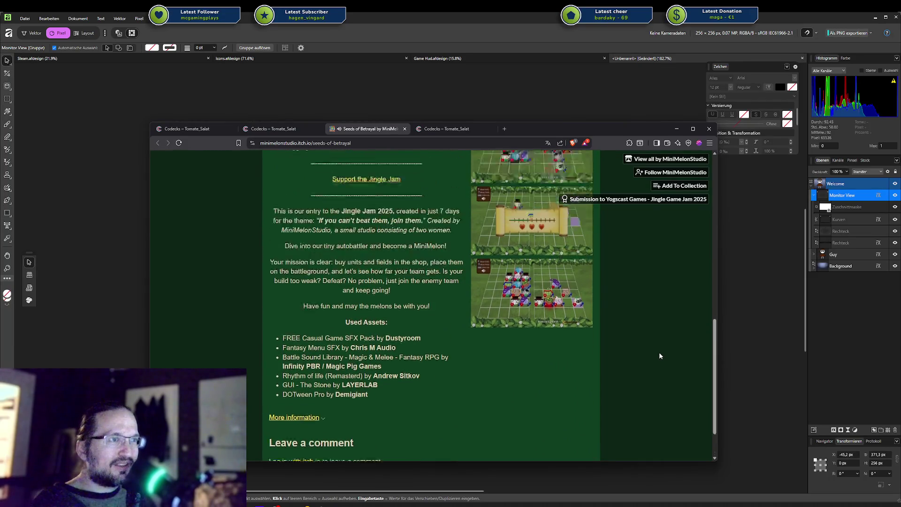
pyautogui.scroll(4, 659, 355)
pyautogui.scroll(4, 659, 356)
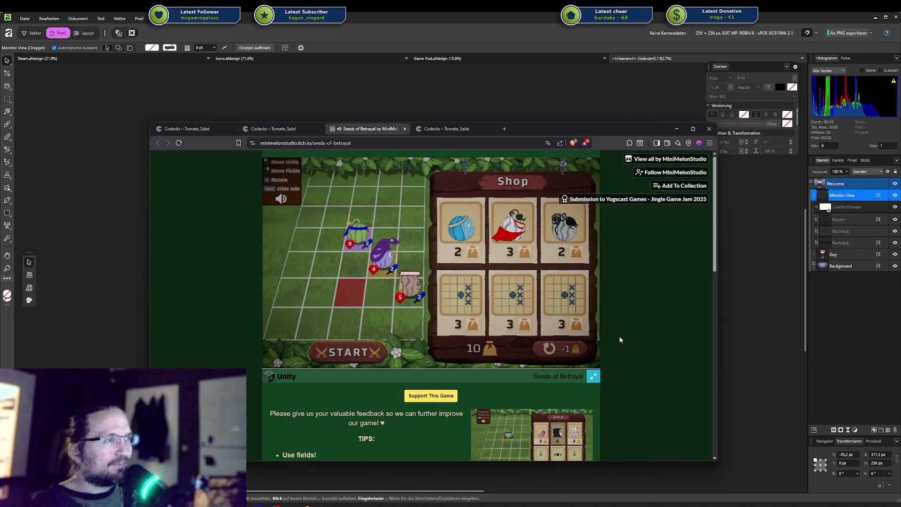
pyautogui.moveTo(455, 308); pyautogui.dragTo(333, 326)
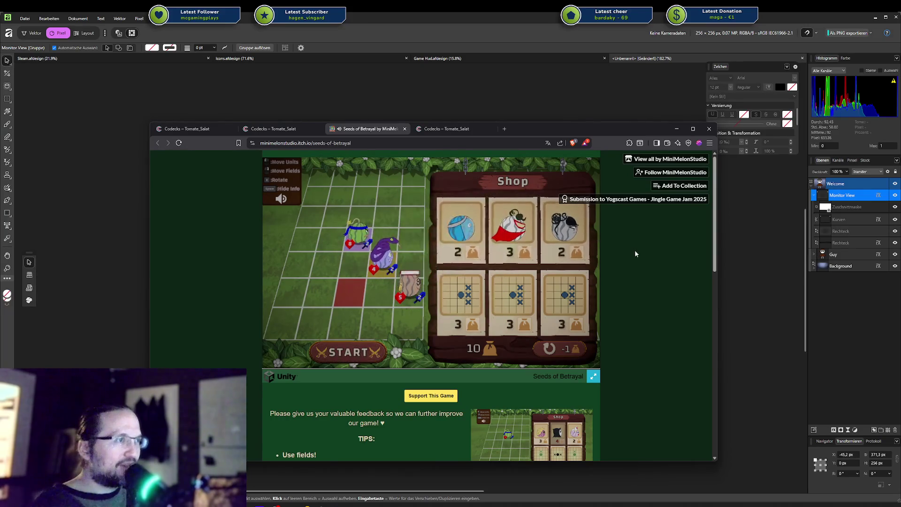
# Follow MiniMelonStudio from the Seeds of Betrayal itch.io page
pyautogui.scroll(-2, 630, 258)
pyautogui.scroll(2, 594, 274)
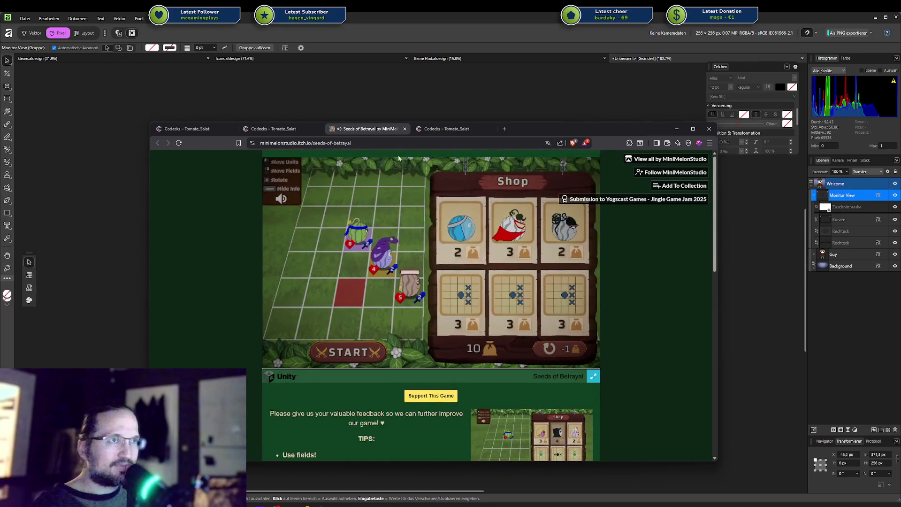
pyautogui.click(305, 143)
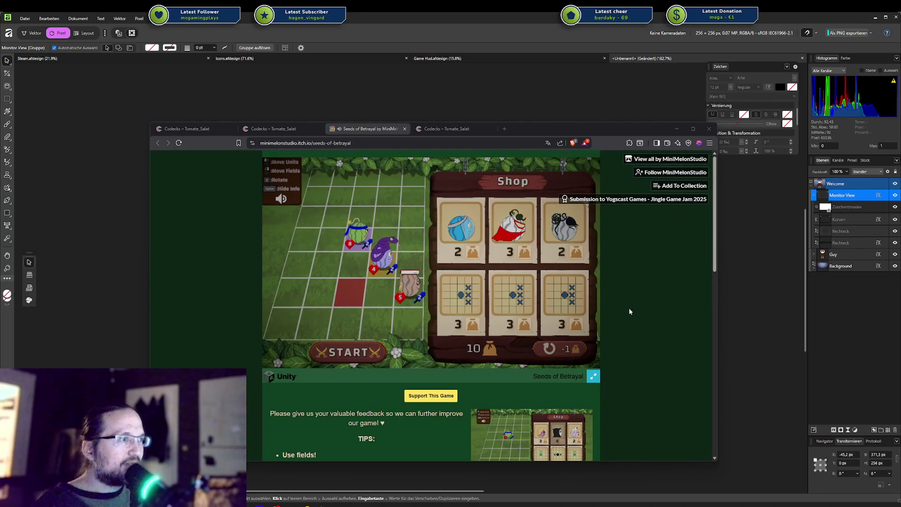
pyautogui.click(674, 172)
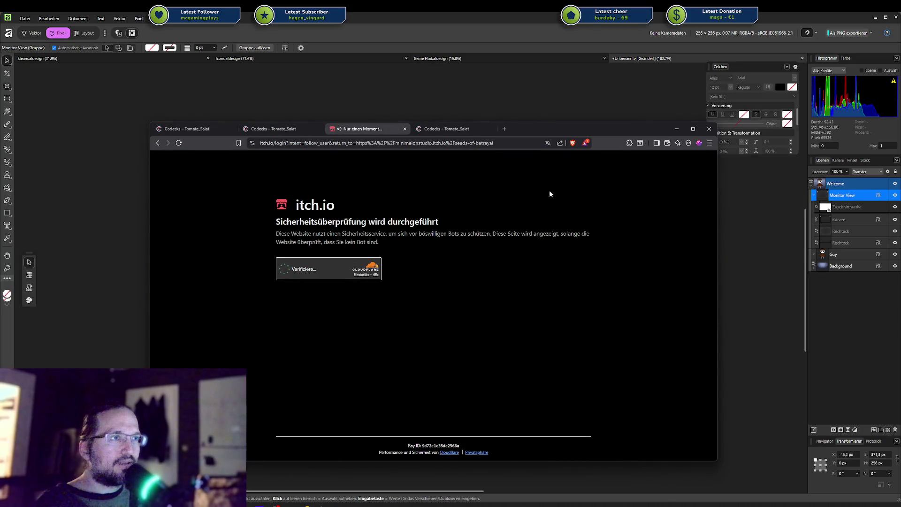
# Bring Brave back onto this screen and tick the itch.io human-verification check
pyautogui.moveTo(564, 132); pyautogui.dragTo(900, 126)
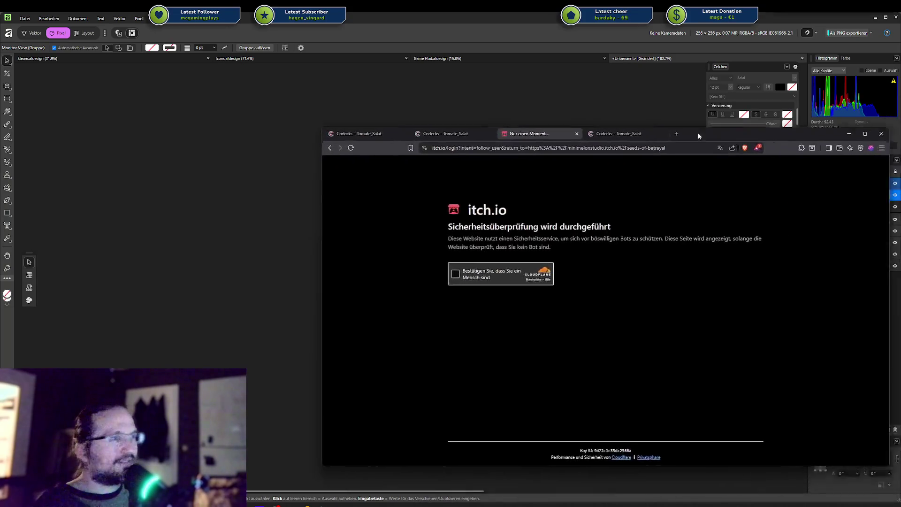
pyautogui.moveTo(900, 125); pyautogui.dragTo(648, 126)
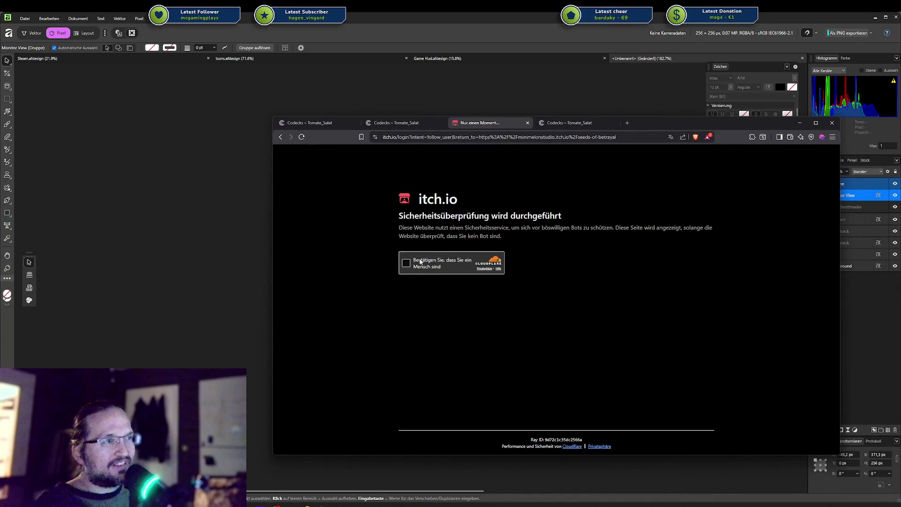
pyautogui.click(406, 263)
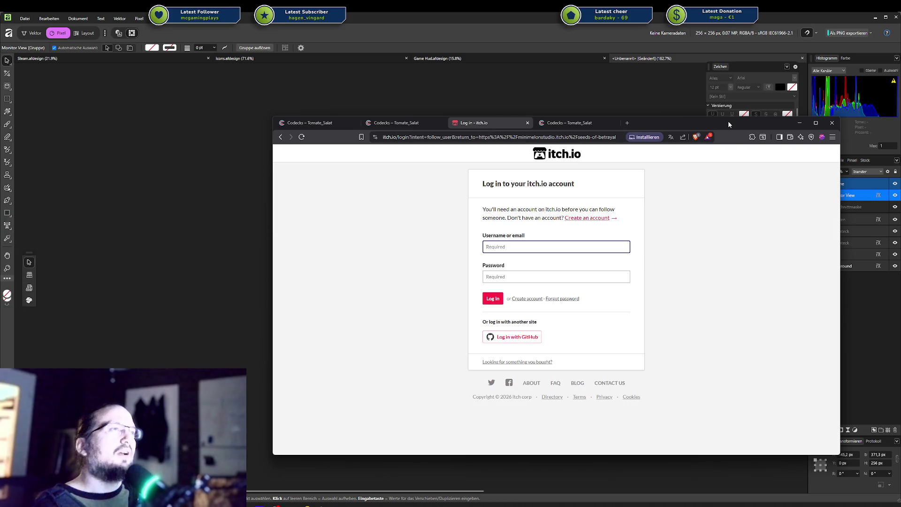
# Follow MiniMelonStudio on the game page, then move Brave to the other monitor
pyautogui.hotkey('alt', 'Tab')
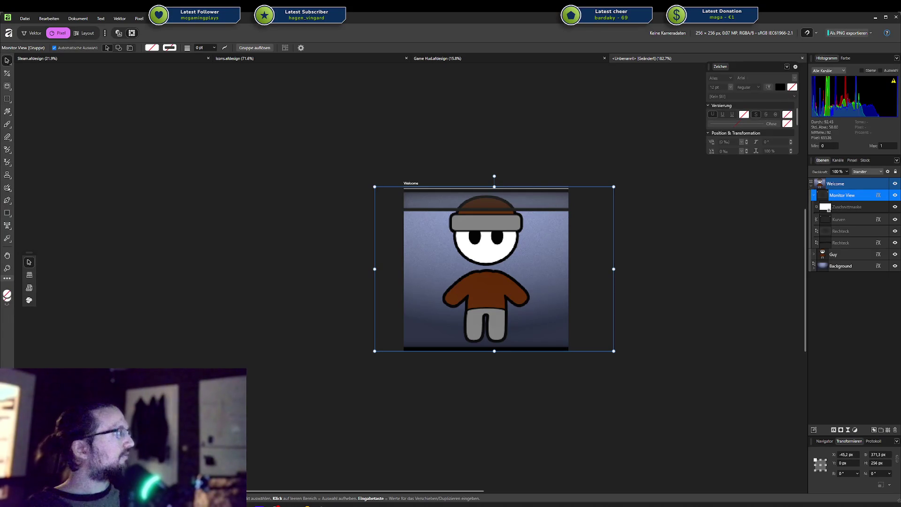
pyautogui.moveTo(898, 150); pyautogui.dragTo(553, 89)
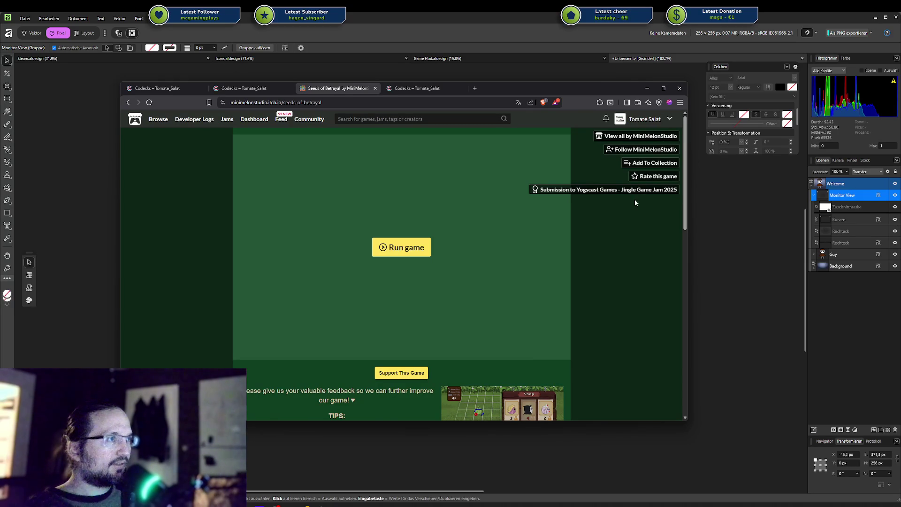
pyautogui.click(637, 150)
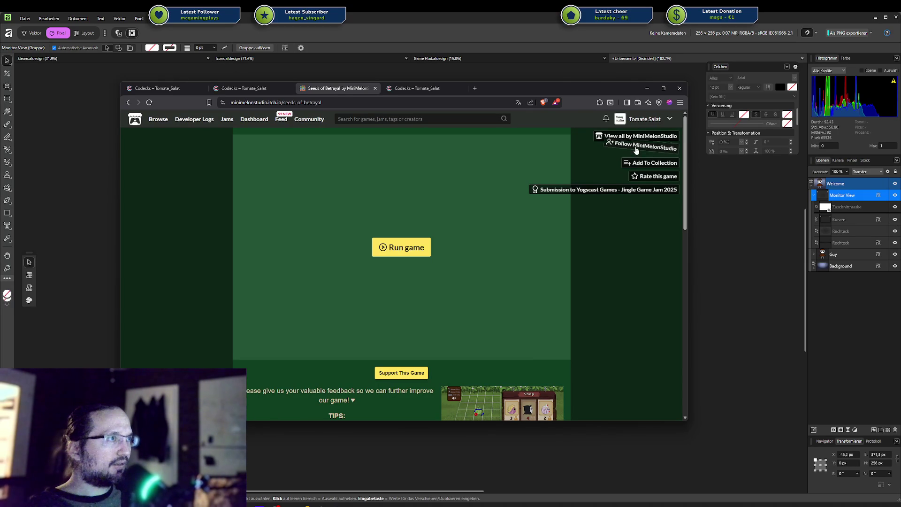
pyautogui.moveTo(518, 92); pyautogui.dragTo(899, 92)
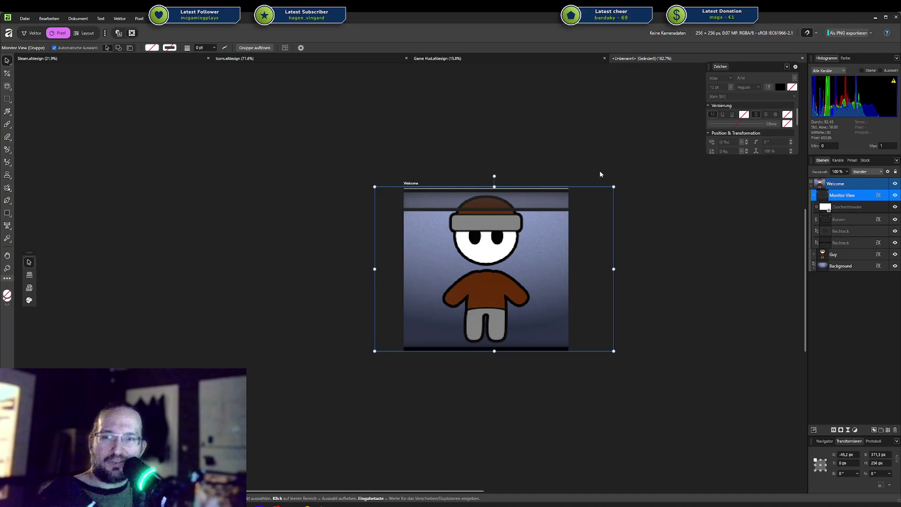
# Switch from the character canvas back to the Seeds of Betrayal page in Brave
pyautogui.moveTo(531, 206); pyautogui.dragTo(532, 206)
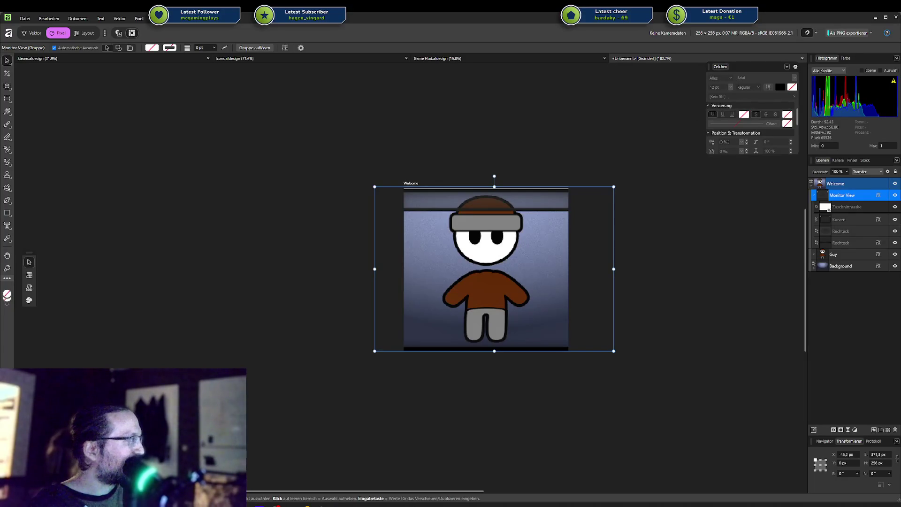
pyautogui.hotkey('alt', 'Tab')
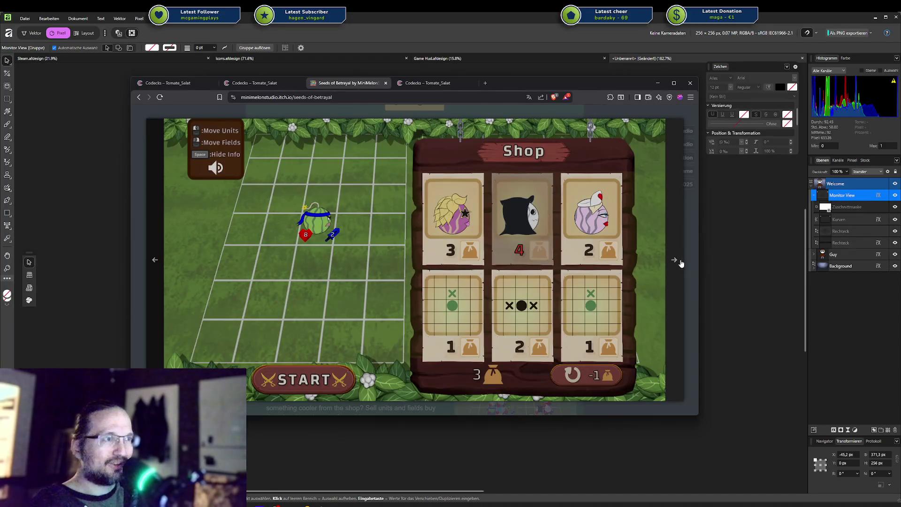
# Page through four Seeds of Betrayal screenshots and close the viewer
pyautogui.click(681, 264)
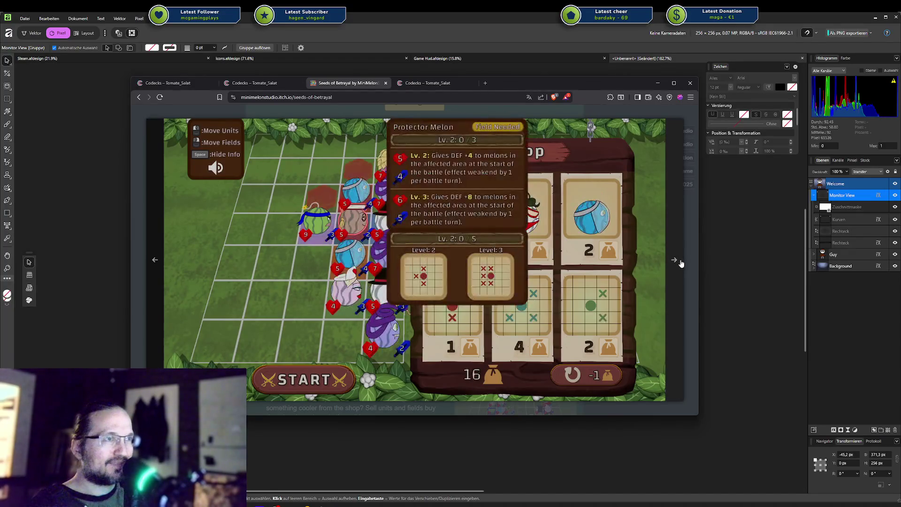
pyautogui.click(681, 264)
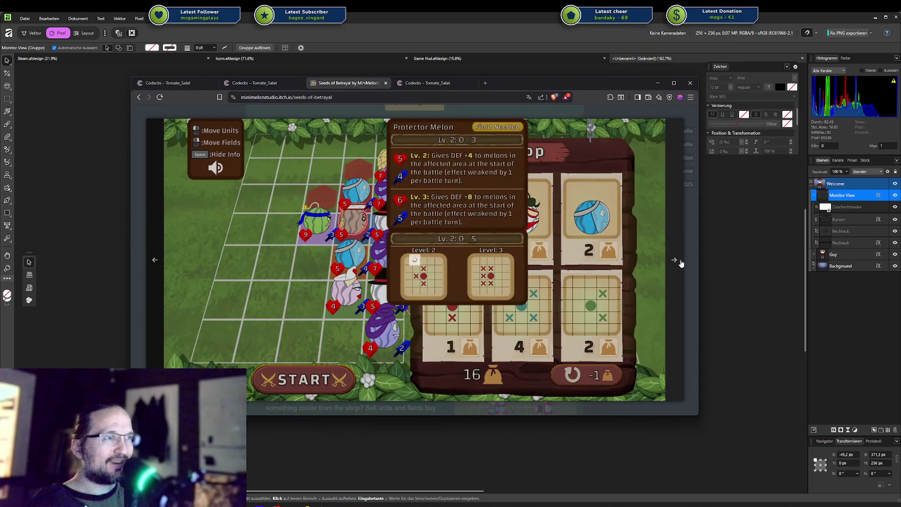
pyautogui.click(681, 264)
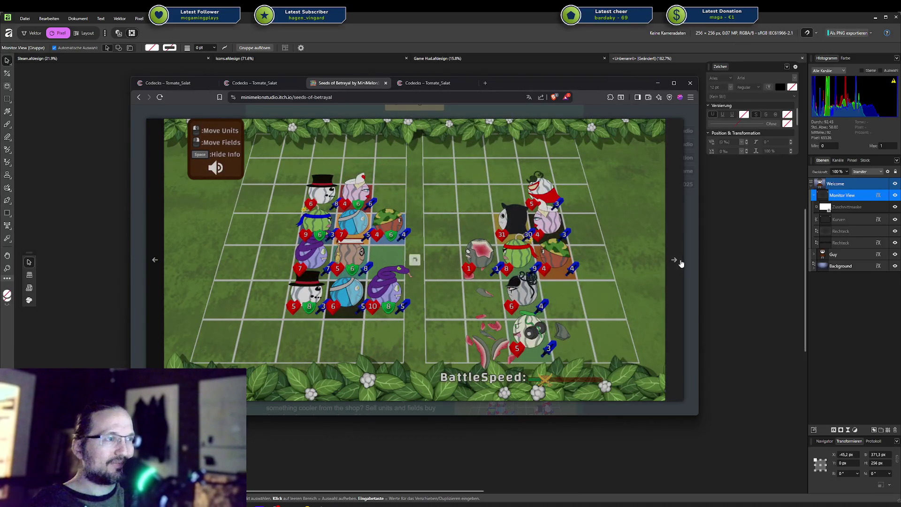
pyautogui.click(681, 264)
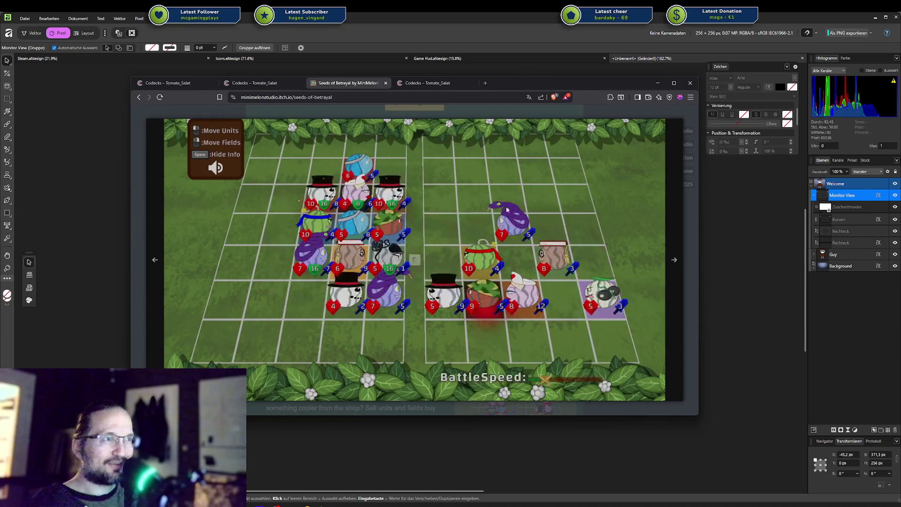
pyautogui.click(624, 159)
# Scroll the game page, then move Brave off to the other monitor
pyautogui.scroll(-4, 606, 270)
pyautogui.scroll(-1, 602, 267)
pyautogui.scroll(3, 598, 262)
pyautogui.scroll(1, 599, 266)
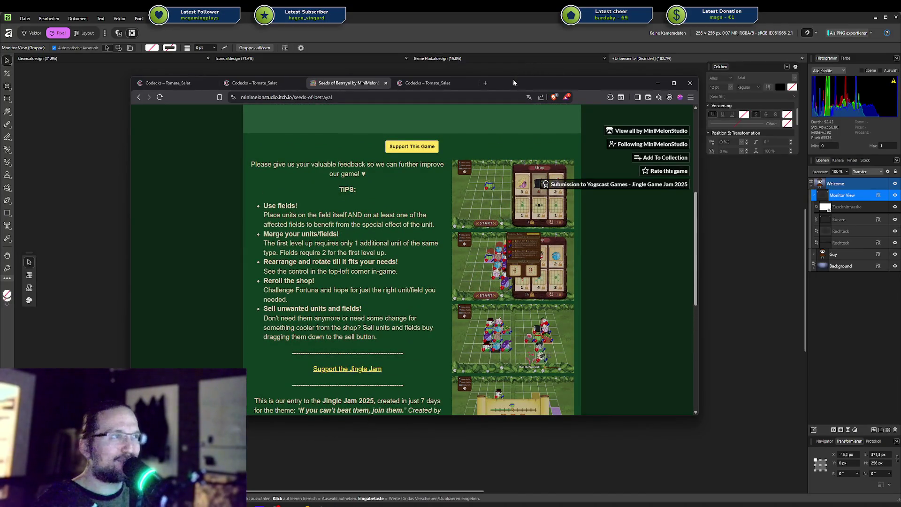
pyautogui.moveTo(513, 81); pyautogui.dragTo(900, 84)
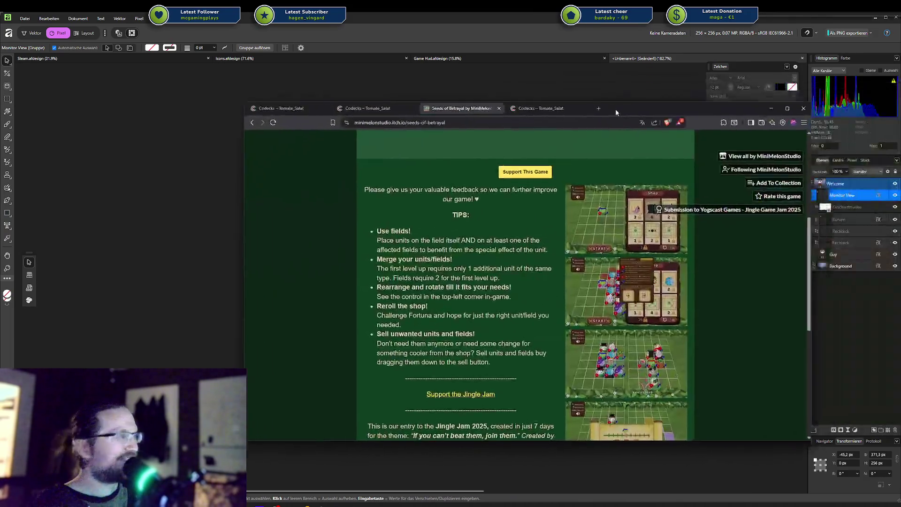
# Move Brave aside, then shrink the Monitor View frame and align it to the artboard corner
pyautogui.moveTo(615, 109); pyautogui.dragTo(544, 123)
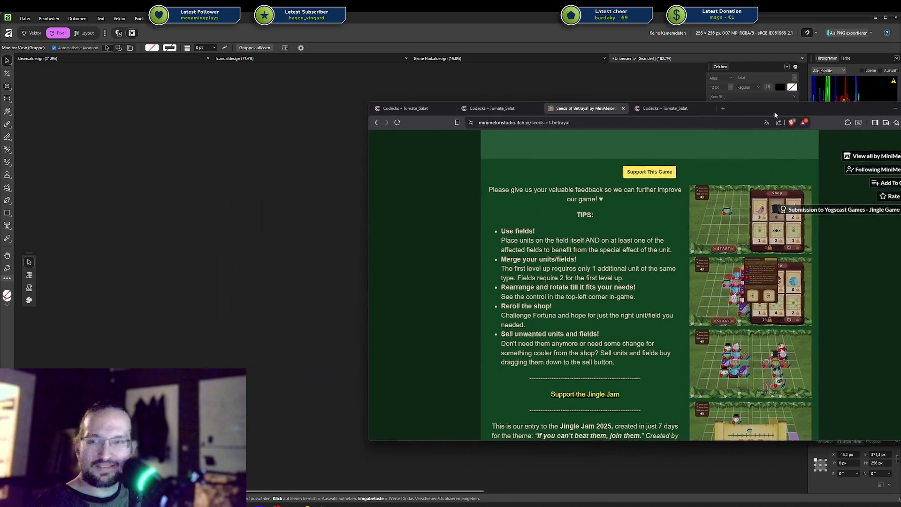
pyautogui.moveTo(578, 120); pyautogui.dragTo(900, 117)
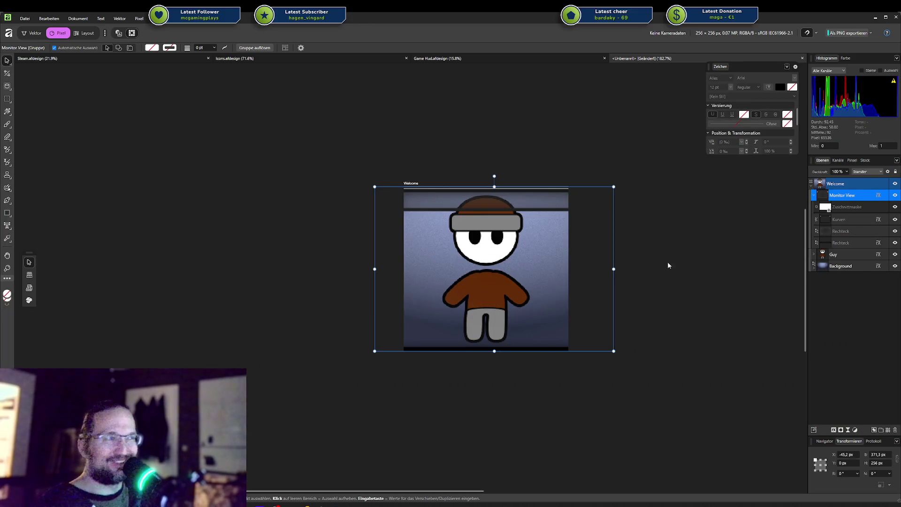
pyautogui.moveTo(613, 269)
pyautogui.mouseDown()
pyautogui.moveTo(547, 266)
pyautogui.moveTo(632, 266)
pyautogui.mouseUp()
pyautogui.moveTo(549, 256); pyautogui.dragTo(579, 262)
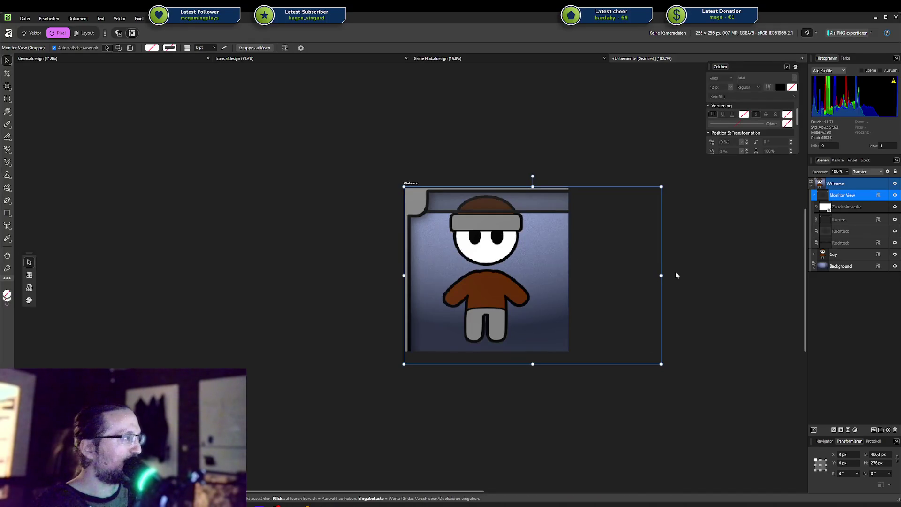
pyautogui.moveTo(661, 364); pyautogui.dragTo(631, 358)
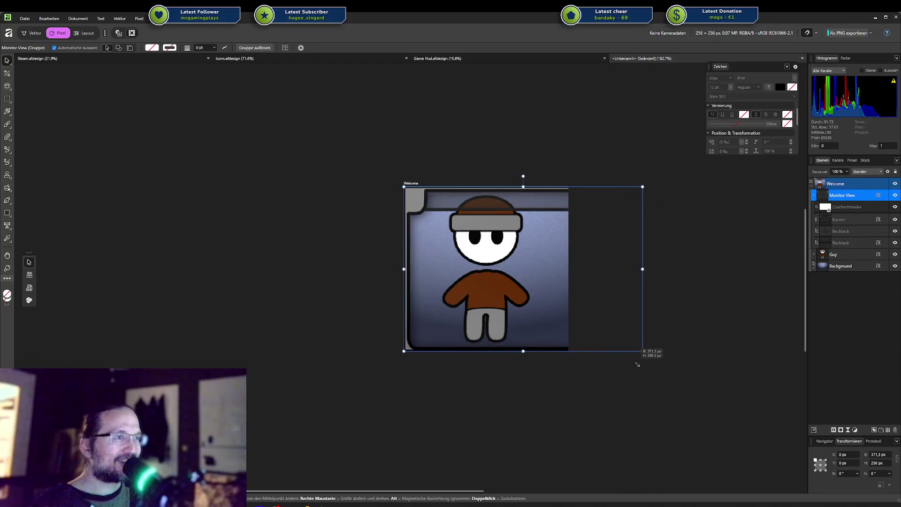
pyautogui.moveTo(561, 295)
pyautogui.mouseDown()
pyautogui.moveTo(511, 294)
pyautogui.moveTo(525, 295)
pyautogui.mouseUp()
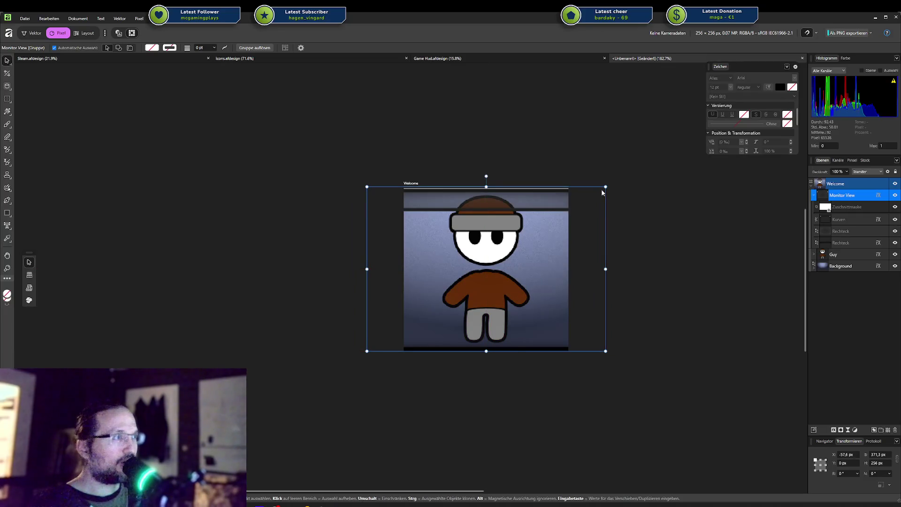
# Resize the frame to about 230 px wide, delete it, and switch to Game Hud.afdesign
pyautogui.moveTo(606, 187); pyautogui.dragTo(606, 186)
pyautogui.moveTo(526, 214); pyautogui.dragTo(562, 214)
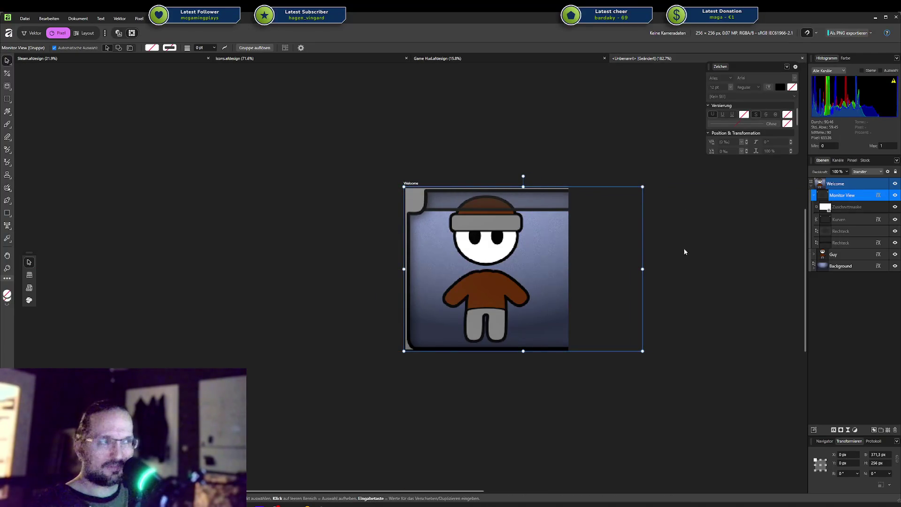
pyautogui.moveTo(642, 269)
pyautogui.mouseDown()
pyautogui.moveTo(551, 263)
pyautogui.moveTo(568, 262)
pyautogui.mouseUp()
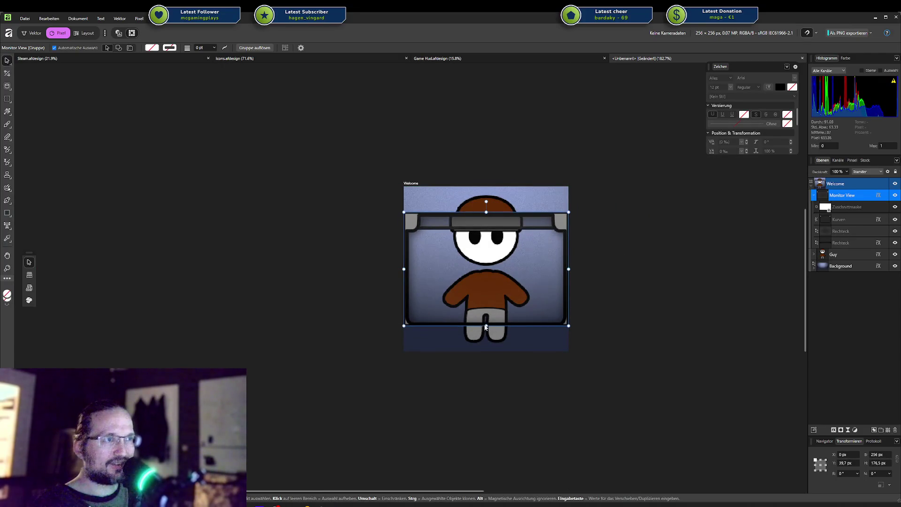
pyautogui.moveTo(485, 327); pyautogui.dragTo(486, 318)
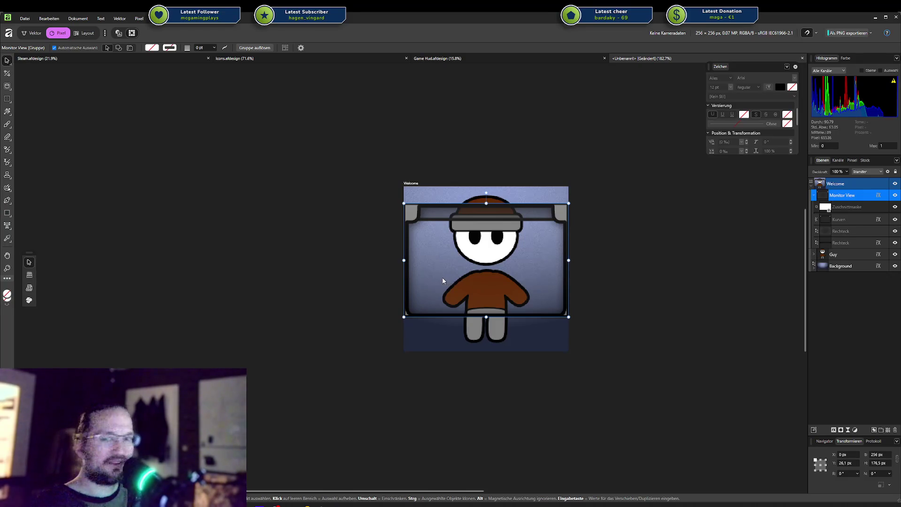
pyautogui.moveTo(484, 294)
pyautogui.mouseDown()
pyautogui.moveTo(316, 312)
pyautogui.moveTo(484, 303)
pyautogui.mouseUp()
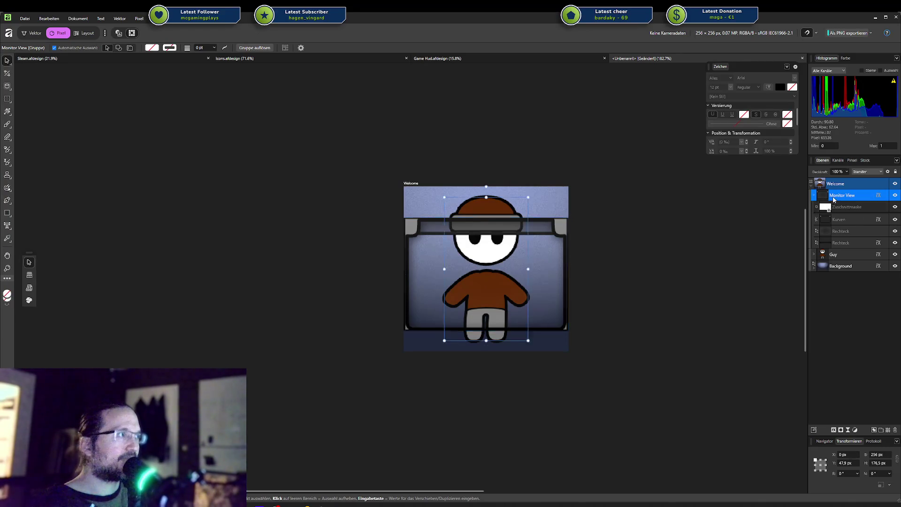
pyautogui.press('Delete')
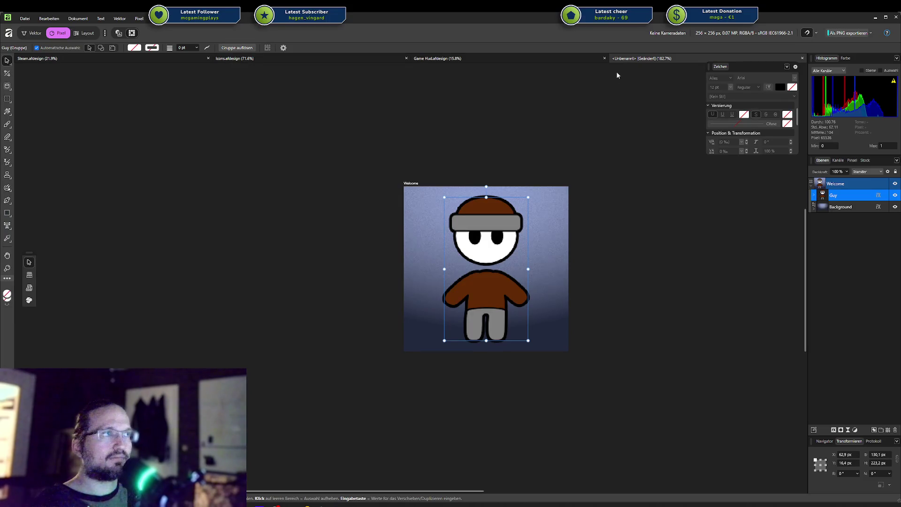
pyautogui.click(541, 57)
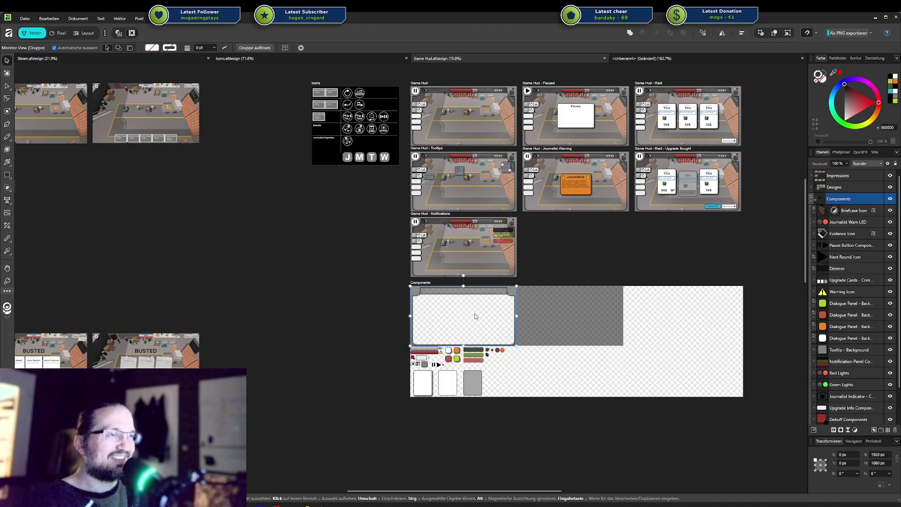
# Copy the Monitor View frame from Game Hud's Components artboard and paste it into the Welcome icon
pyautogui.scroll(3, 475, 313)
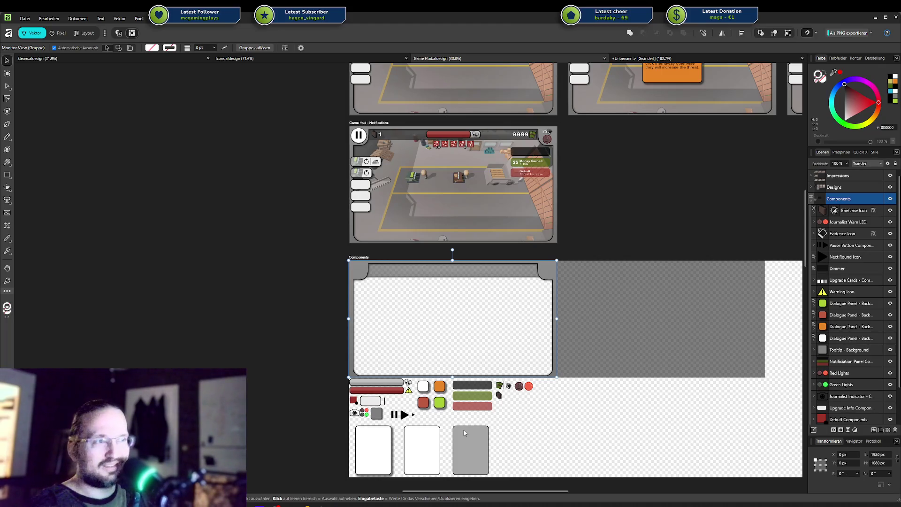
pyautogui.click(426, 448)
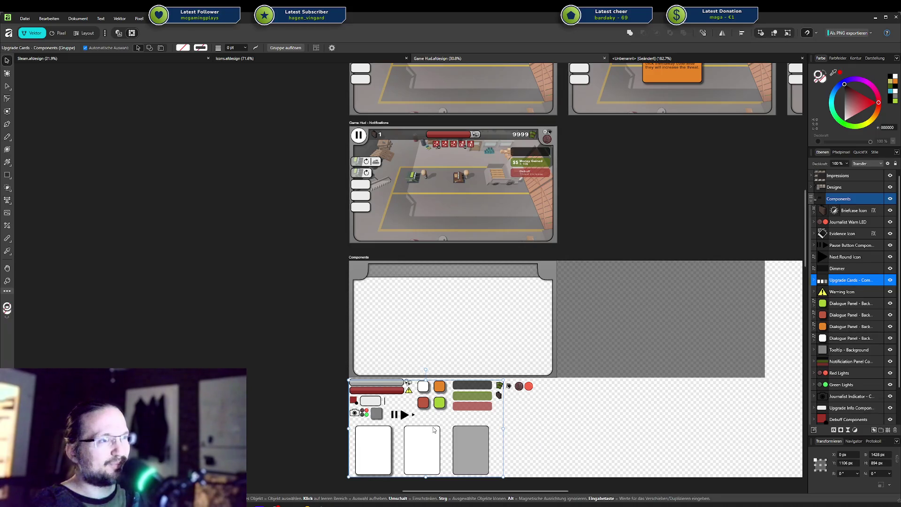
pyautogui.click(413, 305)
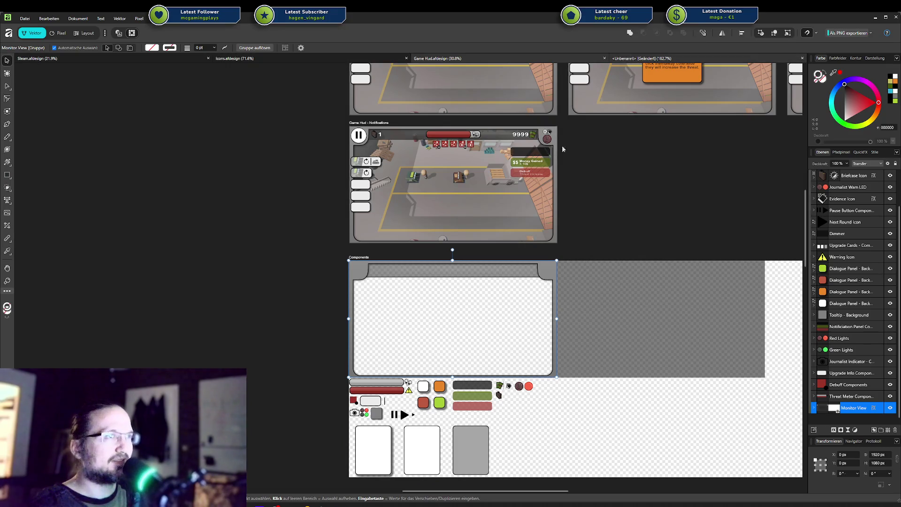
pyautogui.hotkey('ctrl', 'Tab')
pyautogui.hotkey('ctrl', 'v')
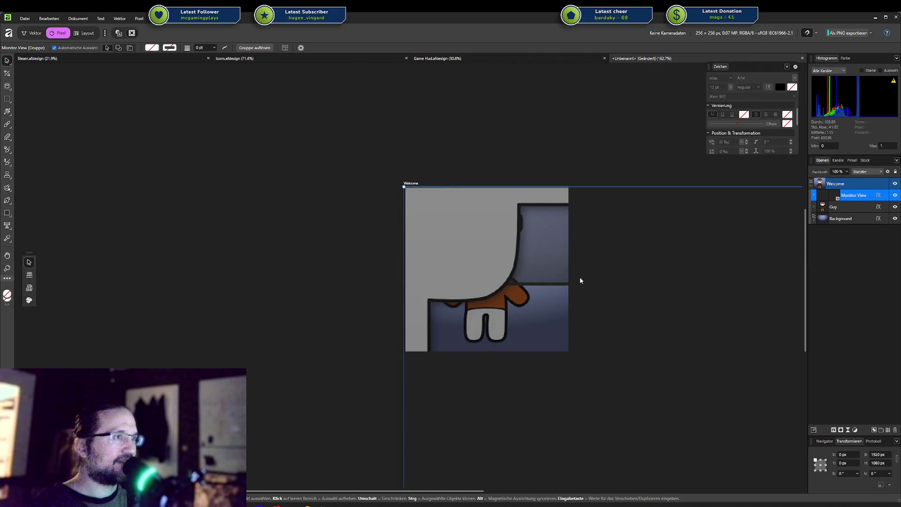
# Scale the pasted Monitor View frame down to 256 px tall around the character
pyautogui.scroll(-5, 602, 266)
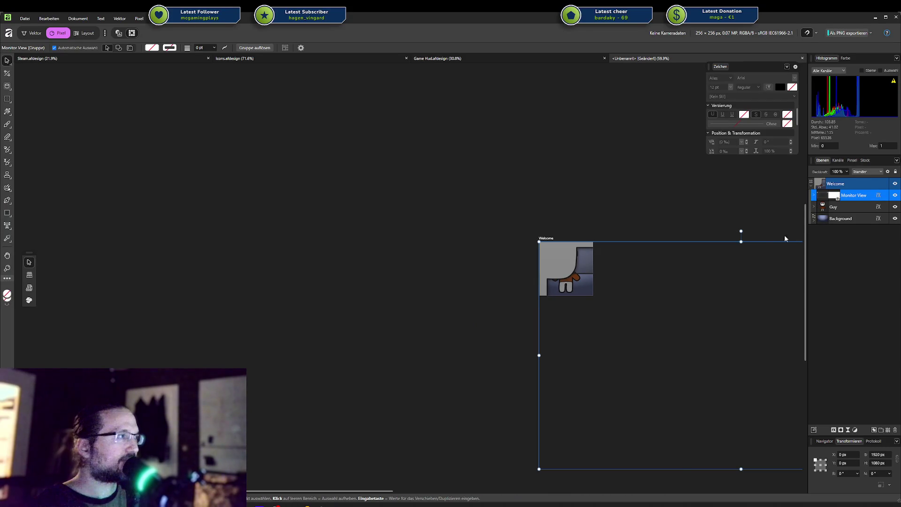
pyautogui.scroll(-2, 739, 291)
pyautogui.scroll(-1, 664, 297)
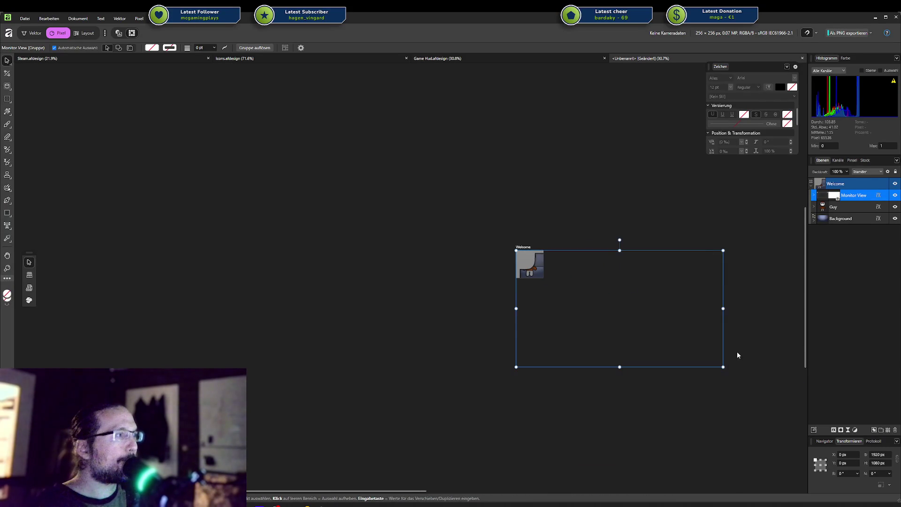
pyautogui.moveTo(723, 368); pyautogui.dragTo(561, 294)
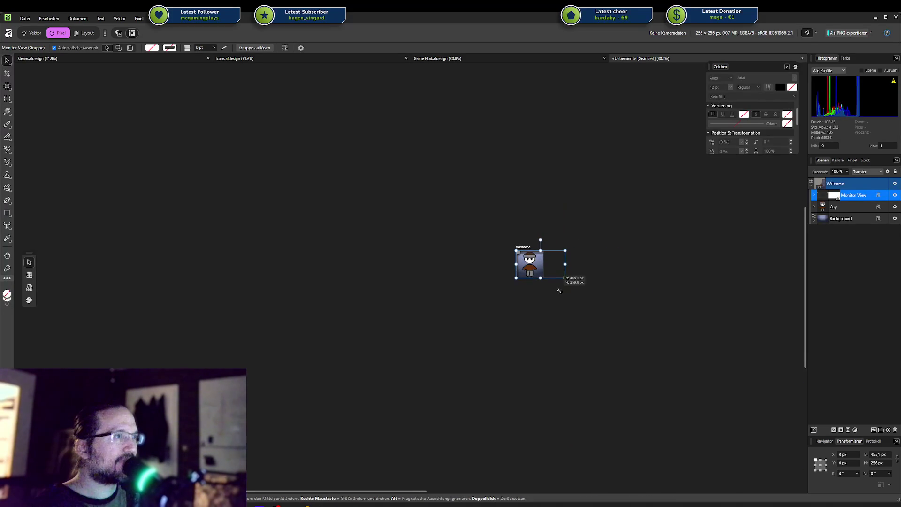
pyautogui.scroll(1, 540, 282)
pyautogui.scroll(6, 539, 283)
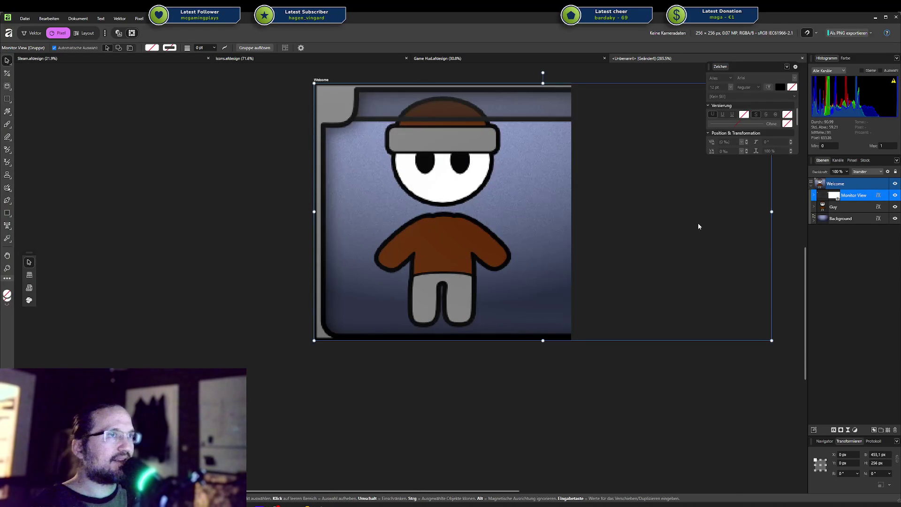
pyautogui.scroll(-1, 697, 222)
pyautogui.scroll(-3, 697, 227)
pyautogui.moveTo(725, 205)
pyautogui.mouseDown()
pyautogui.moveTo(646, 210)
pyautogui.moveTo(745, 202)
pyautogui.moveTo(725, 205)
pyautogui.mouseUp()
# Hide the Zuschnittmaske clipping layer and set the frame width to 256 px
pyautogui.click(816, 195)
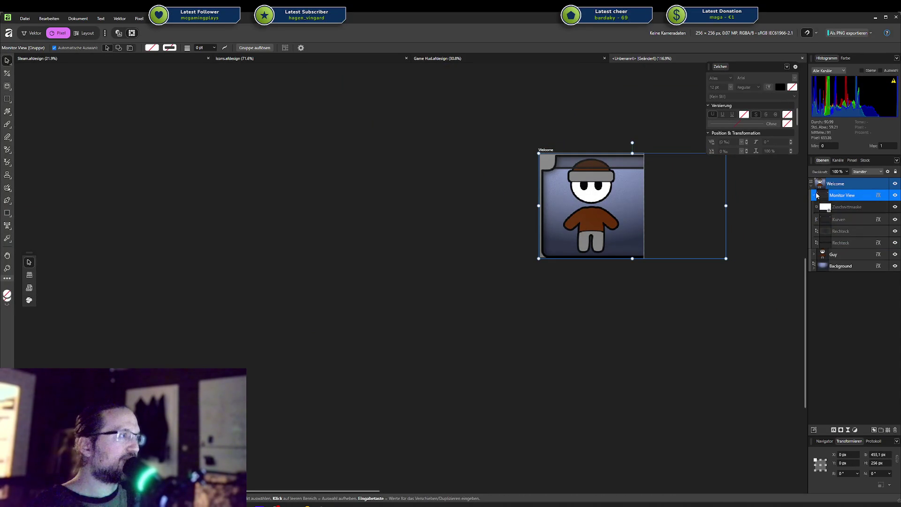
pyautogui.click(895, 207)
pyautogui.moveTo(726, 206)
pyautogui.mouseDown()
pyautogui.moveTo(676, 204)
pyautogui.moveTo(726, 206)
pyautogui.mouseUp()
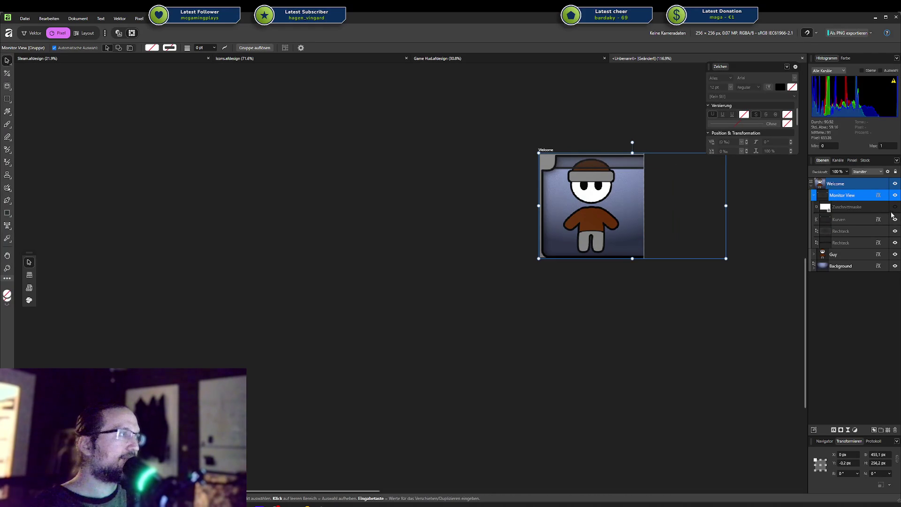
pyautogui.click(880, 455)
pyautogui.write('256')
pyautogui.press('Tab')
pyautogui.press('Return')
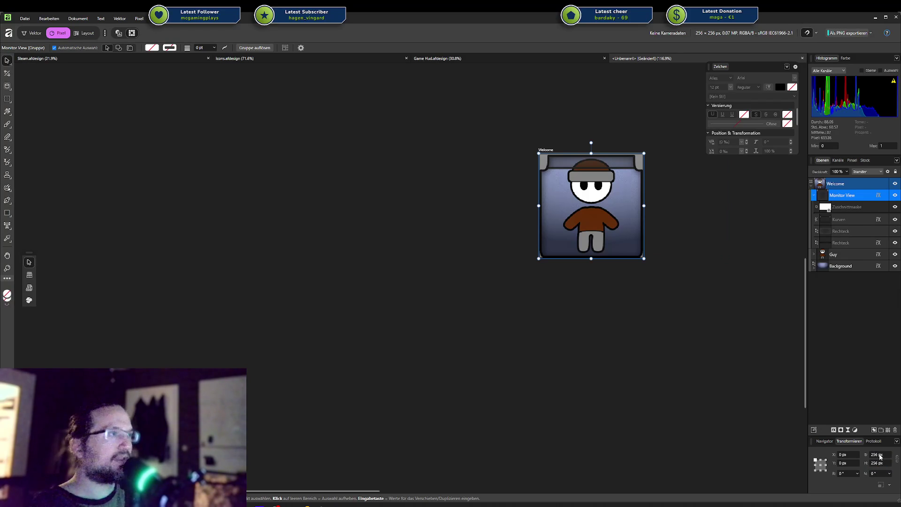
pyautogui.scroll(3, 669, 230)
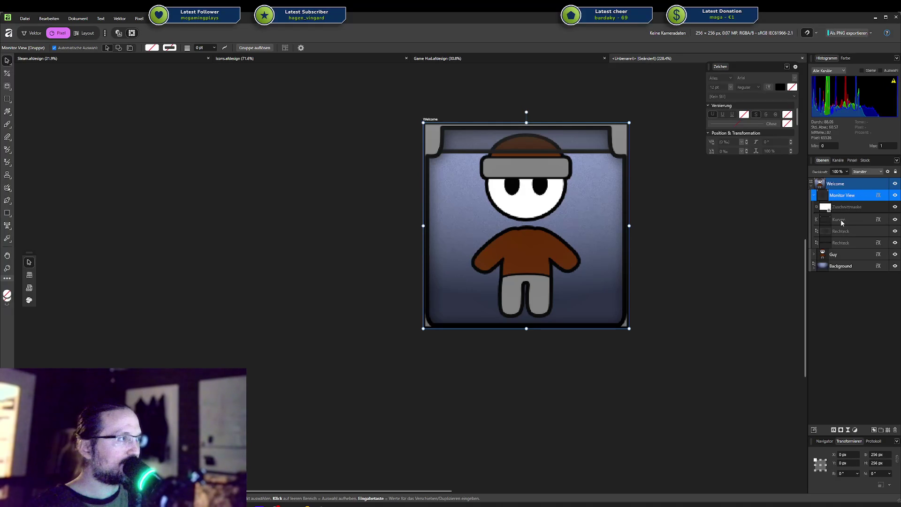
# Compare the Kurven and Rechteck layers, then hide the dark top banner Rechteck layer
pyautogui.click(841, 220)
pyautogui.click(895, 230)
pyautogui.click(895, 231)
pyautogui.click(895, 231)
pyautogui.click(895, 231)
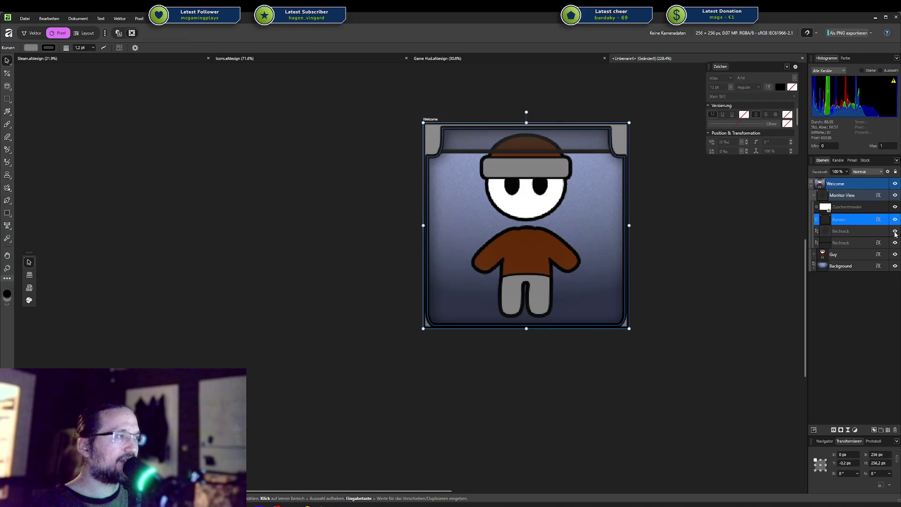
pyautogui.click(894, 242)
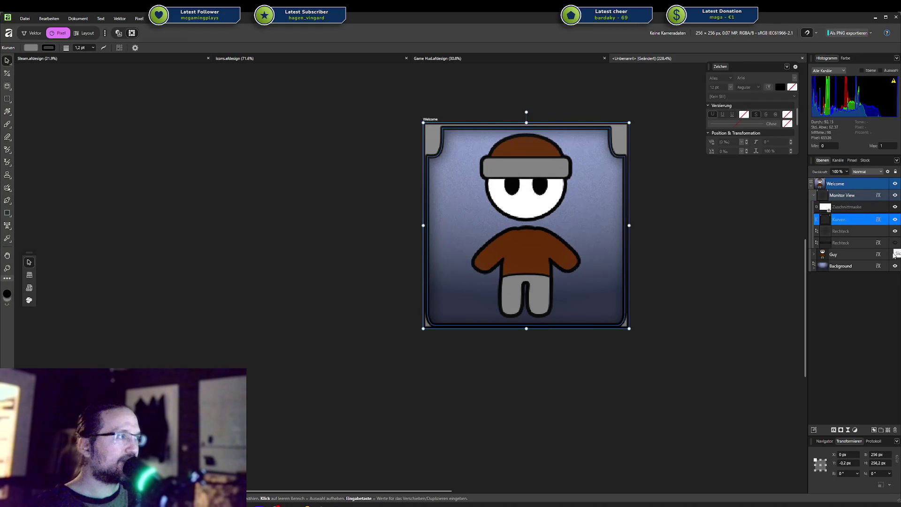
# Open Monitor View's Layer Effects, move the dialog aside, and switch to the browser
pyautogui.click(878, 195)
pyautogui.moveTo(466, 162); pyautogui.dragTo(263, 180)
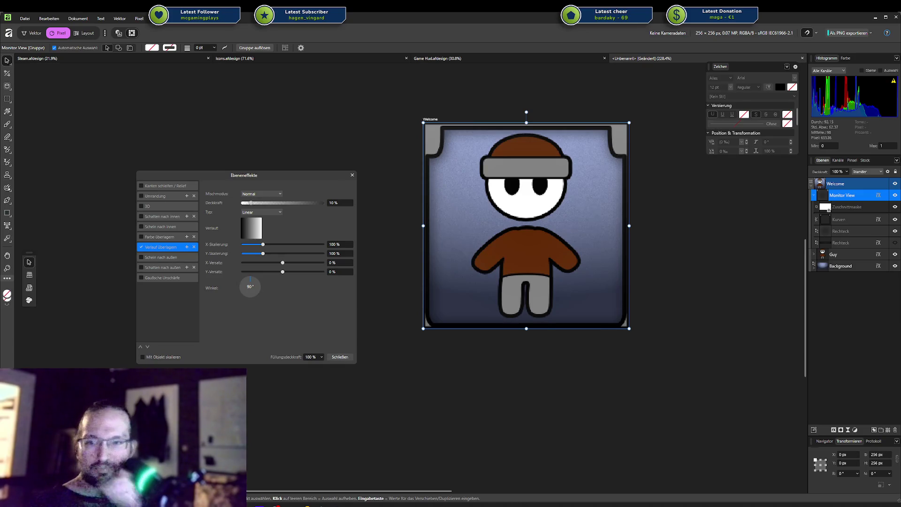
pyautogui.hotkey('alt', 'Tab')
pyautogui.scroll(-3, 508, 265)
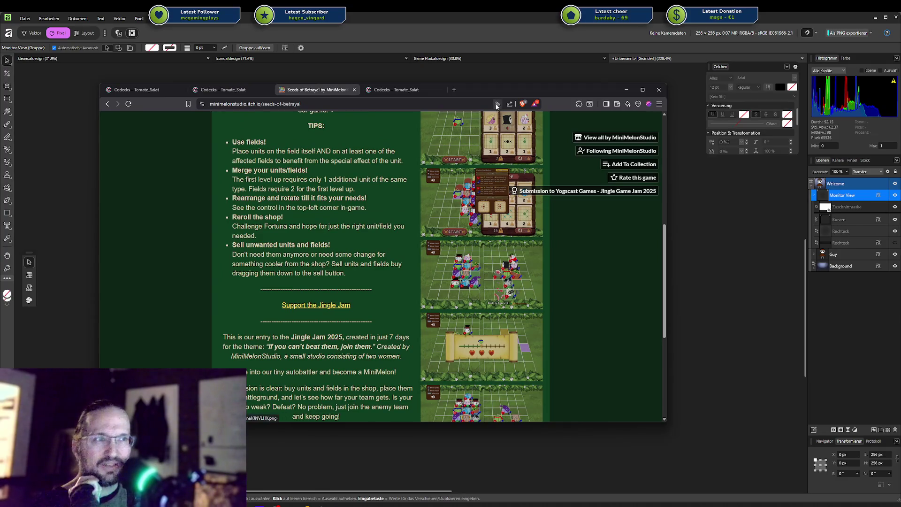
# Return from the itch.io page to the Welcome icon in Affinity
pyautogui.hotkey('alt', 'Tab')
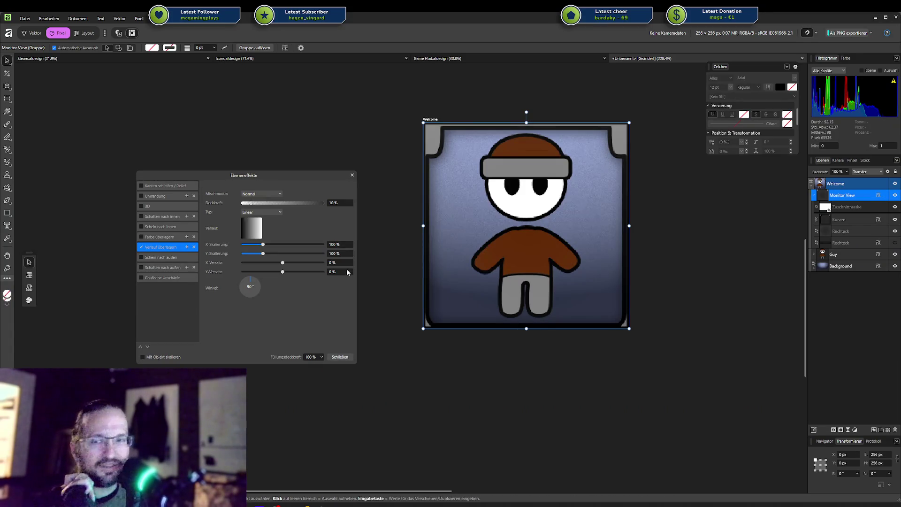
# Enable a 10% linear Gradient Overlay on Monitor View, close Layer Effects, and deselect
pyautogui.click(141, 247)
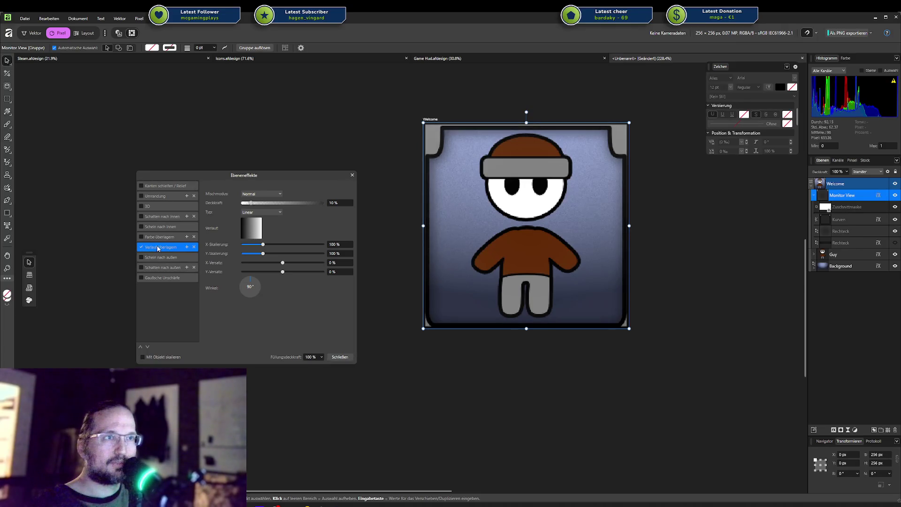
pyautogui.click(155, 237)
pyautogui.click(156, 207)
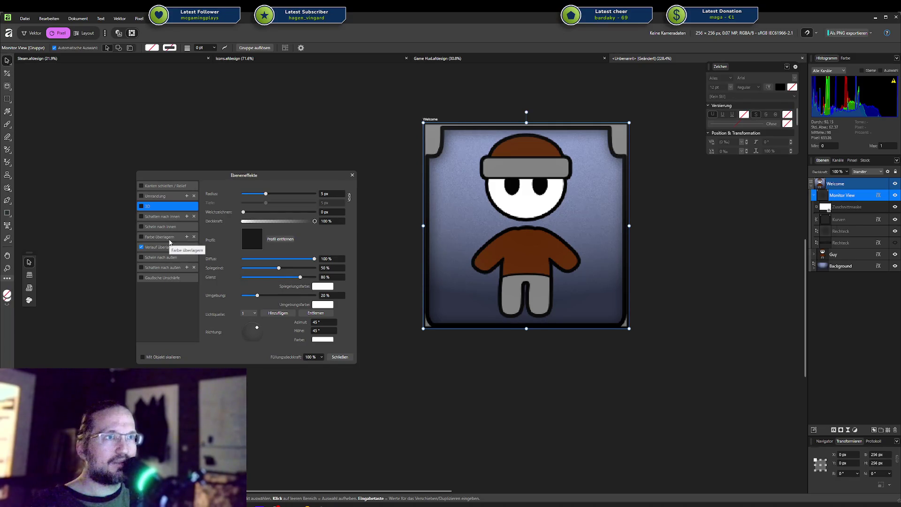
pyautogui.click(155, 247)
pyautogui.click(141, 248)
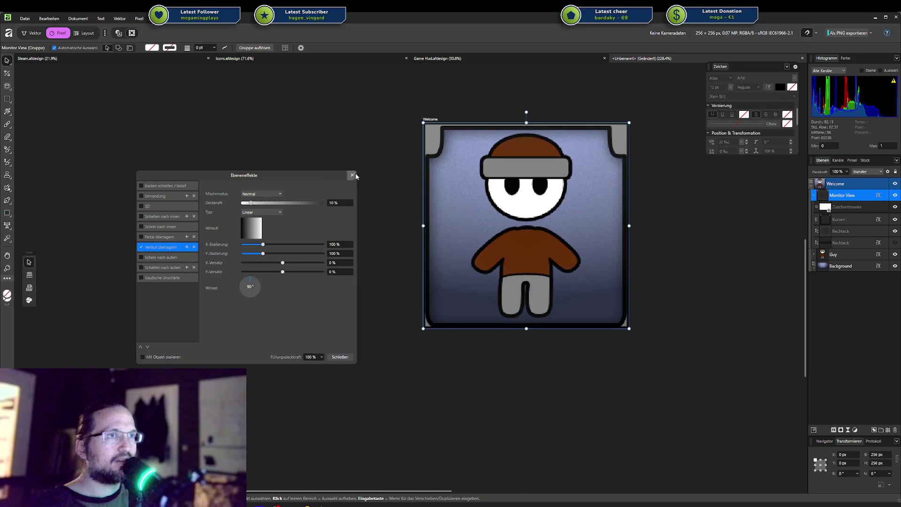
pyautogui.click(352, 175)
pyautogui.hotkey('ctrl', 'd')
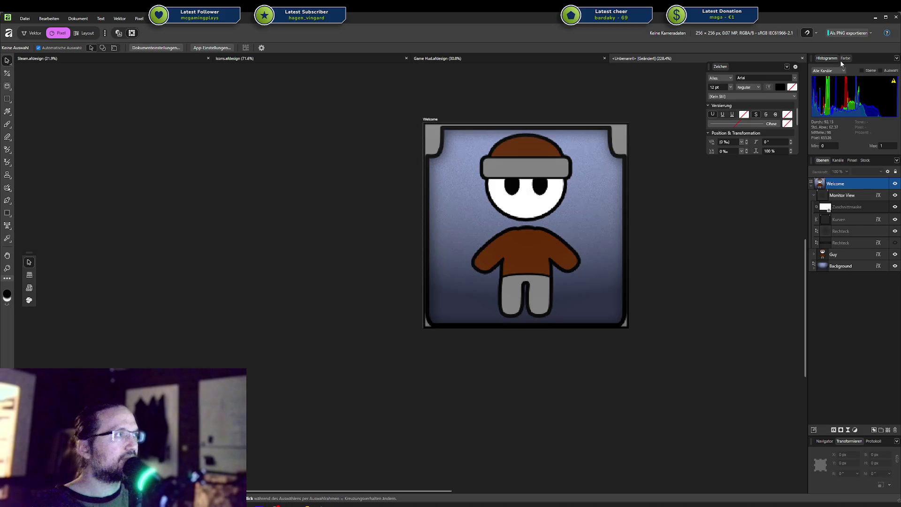
# Select the Kurven curve layer and thin its stroke from 1.2 pt to 0.5 pt
pyautogui.click(845, 58)
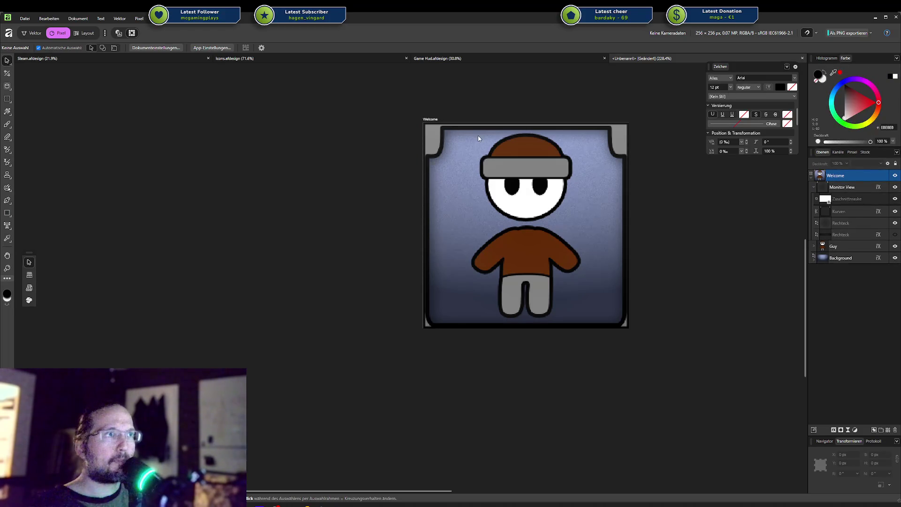
pyautogui.click(439, 142)
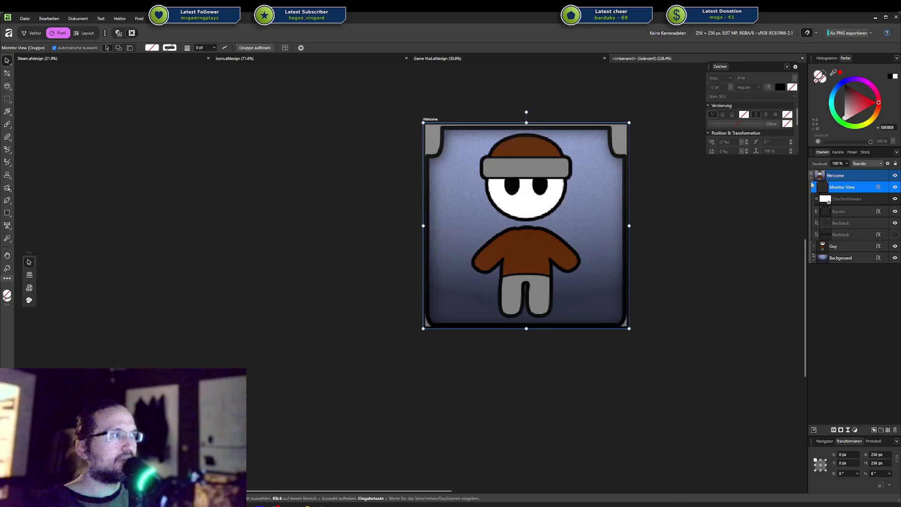
pyautogui.click(844, 214)
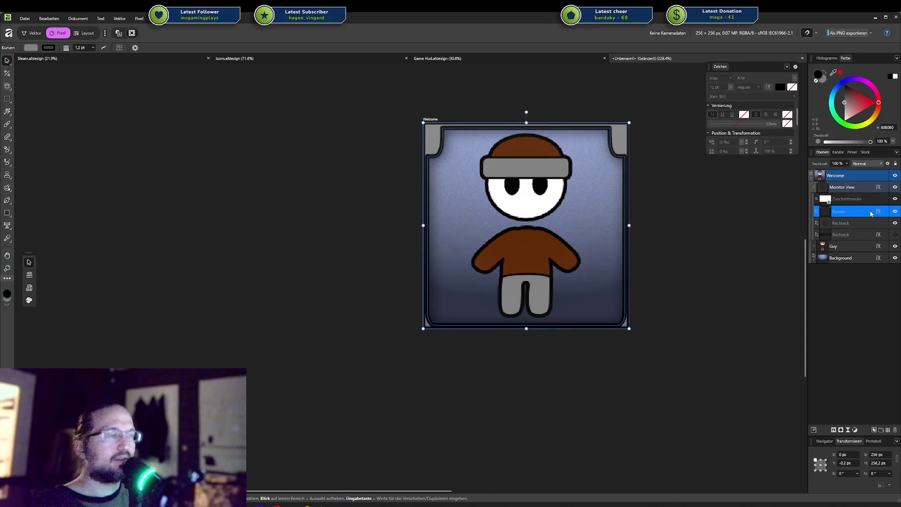
pyautogui.click(895, 212)
pyautogui.click(895, 212)
pyautogui.click(93, 47)
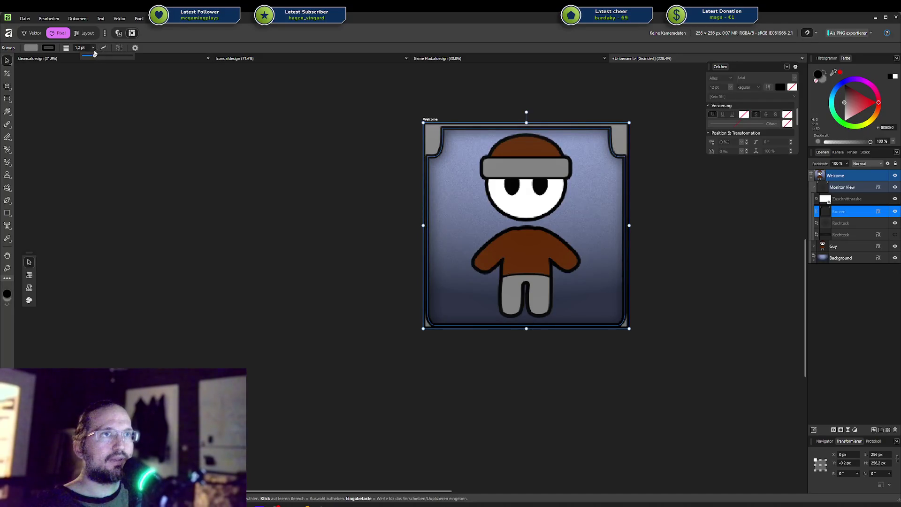
pyautogui.moveTo(93, 54)
pyautogui.mouseDown()
pyautogui.moveTo(83, 56)
pyautogui.moveTo(213, 66)
pyautogui.moveTo(88, 69)
pyautogui.mouseUp()
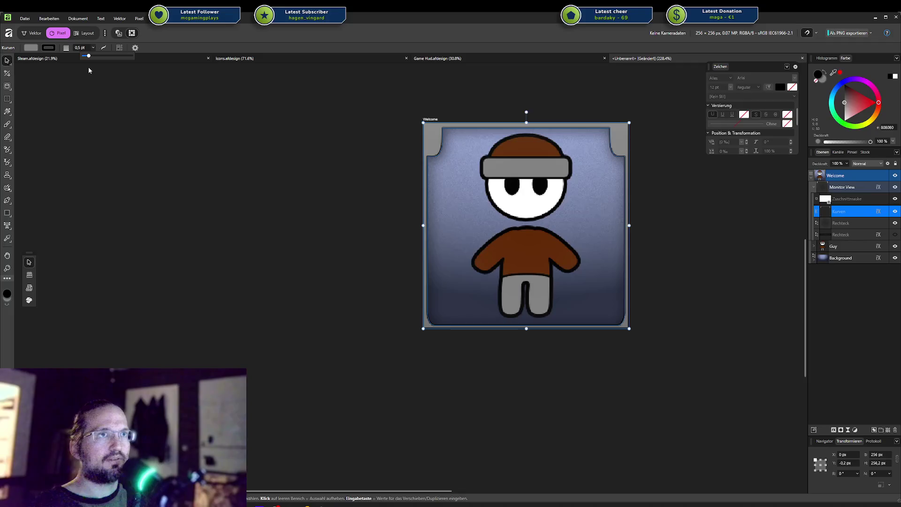
# Clear the selection and view the Welcome icon at 100% actual size
pyautogui.scroll(-2, 237, 146)
pyautogui.click(238, 147)
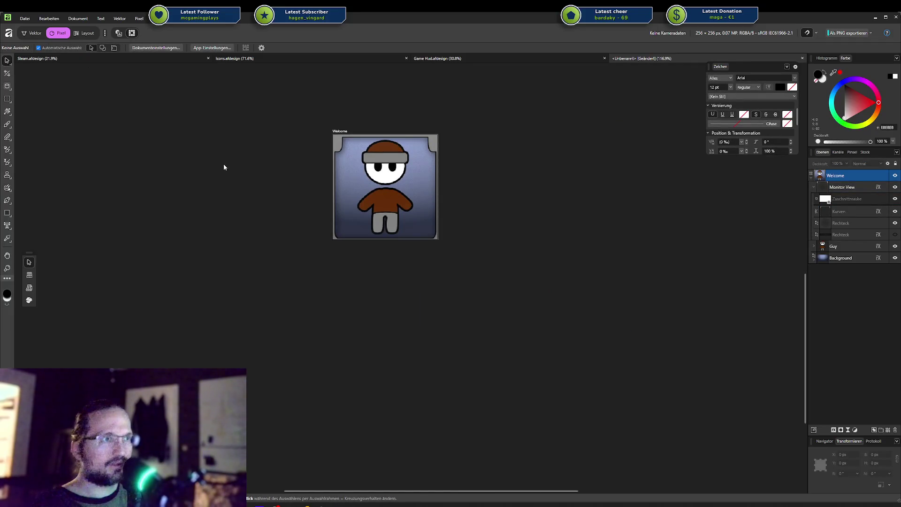
pyautogui.moveTo(268, 189); pyautogui.dragTo(410, 281)
pyautogui.scroll(-2, 410, 281)
pyautogui.hotkey('ctrl', '0')
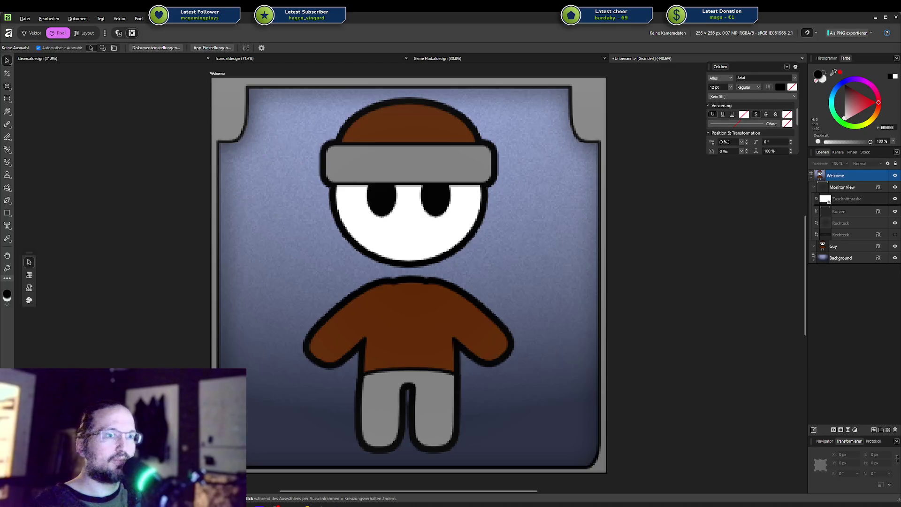
pyautogui.scroll(-3, 717, 432)
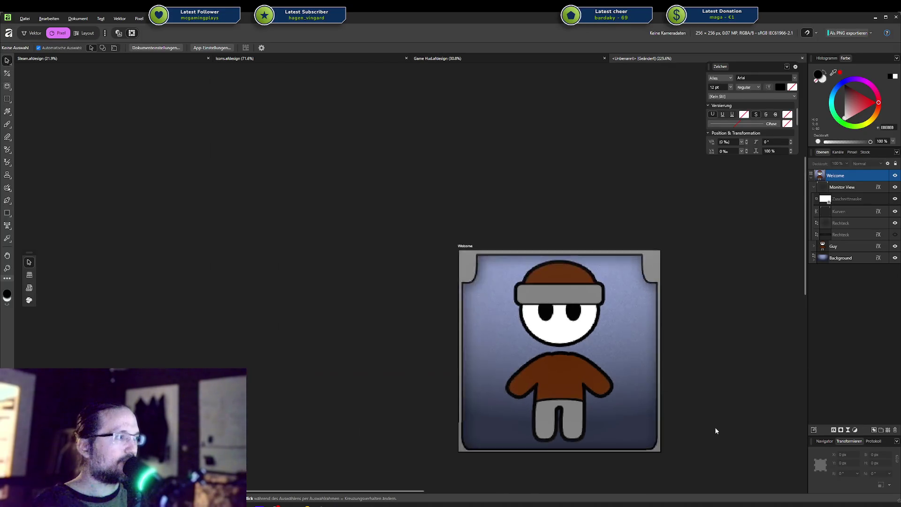
pyautogui.scroll(2, 714, 427)
pyautogui.scroll(1, 716, 430)
pyautogui.hotkey('ctrl', '1')
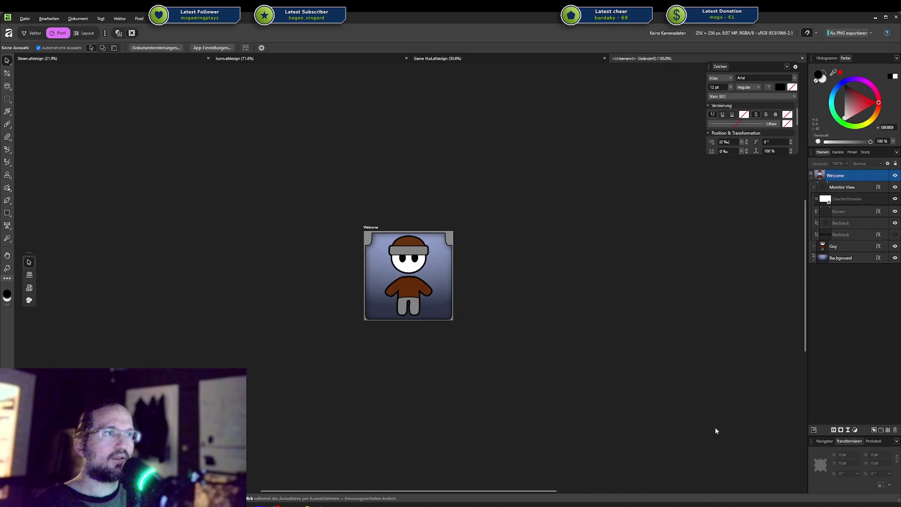
pyautogui.press('a')
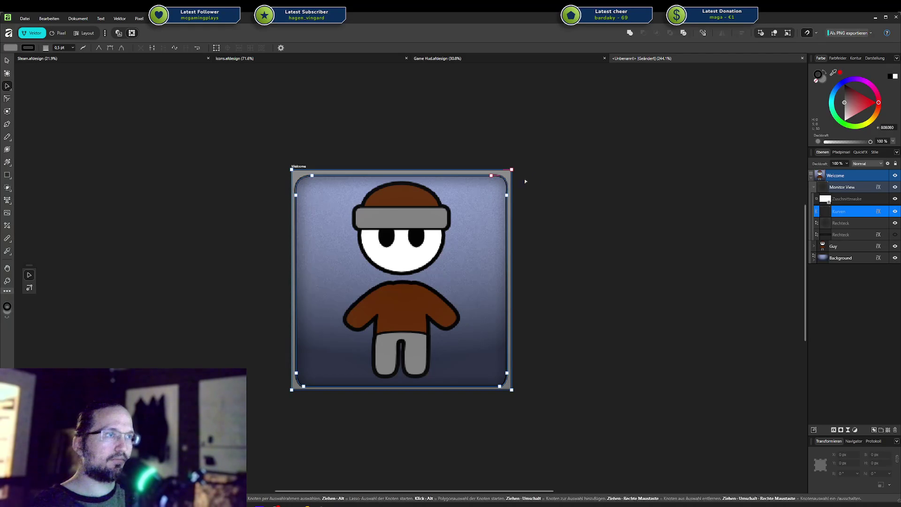
# Drag the top-right corner of the Kurven frame curve to round it slightly
pyautogui.click(542, 181)
pyautogui.hotkey('ctrl', 'z')
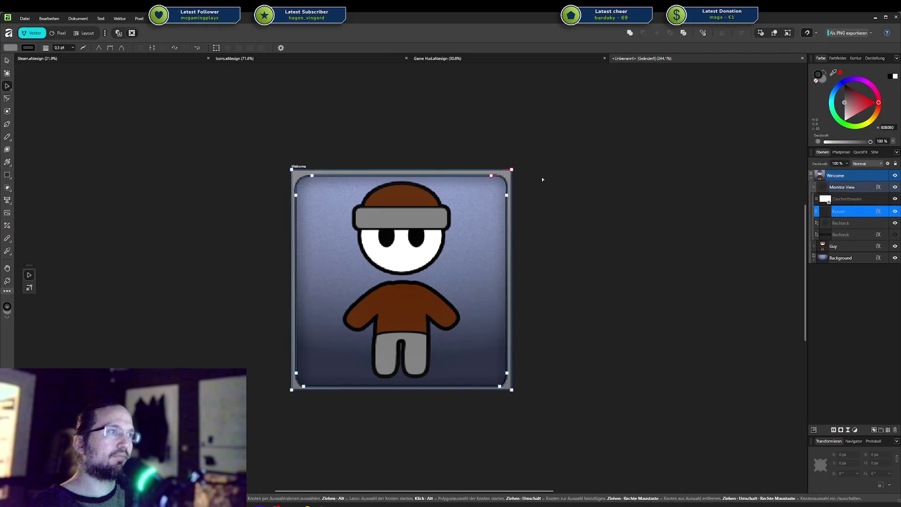
pyautogui.moveTo(501, 187); pyautogui.dragTo(504, 181)
pyautogui.click(533, 178)
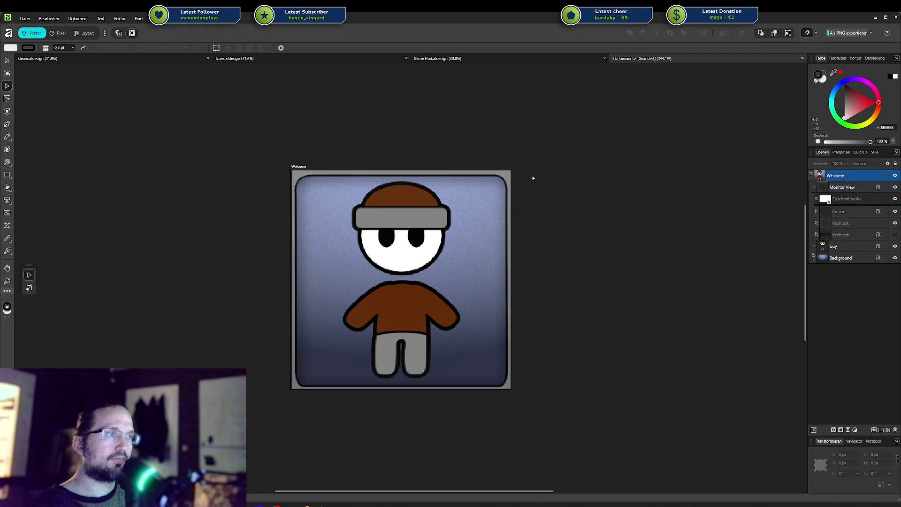
# Marquee-select the Kurven curve's bottom nodes and raise the bottom edge slightly
pyautogui.scroll(-4, 539, 183)
pyautogui.scroll(-2, 586, 204)
pyautogui.moveTo(612, 208); pyautogui.dragTo(519, 252)
pyautogui.scroll(-2, 519, 252)
pyautogui.scroll(-1, 531, 251)
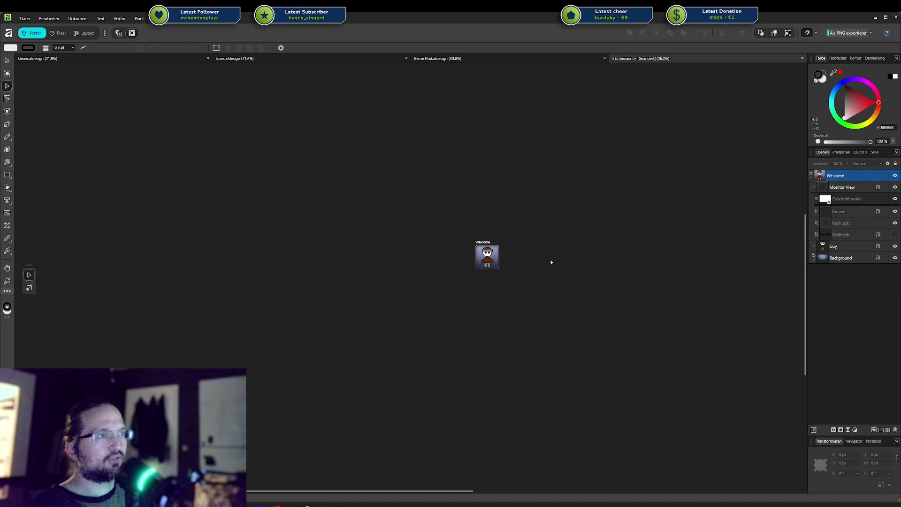
pyautogui.scroll(4, 546, 265)
pyautogui.scroll(3, 509, 250)
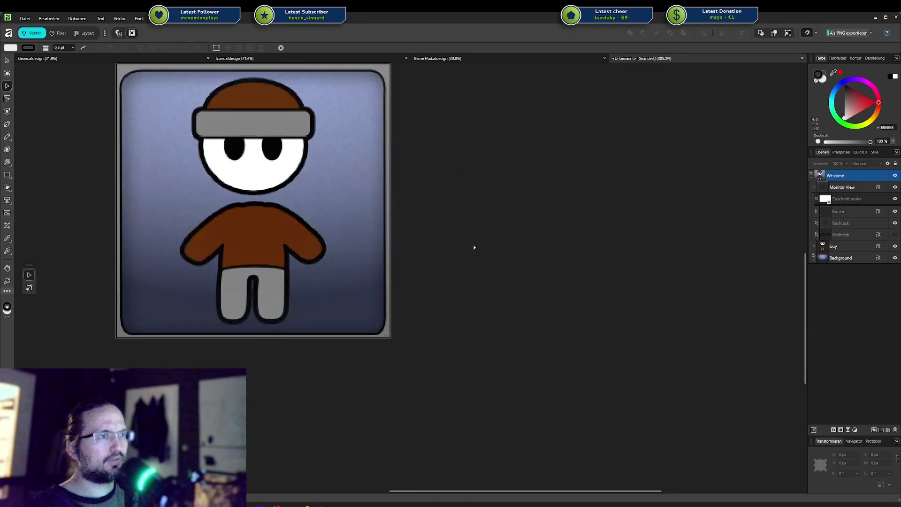
pyautogui.click(427, 397)
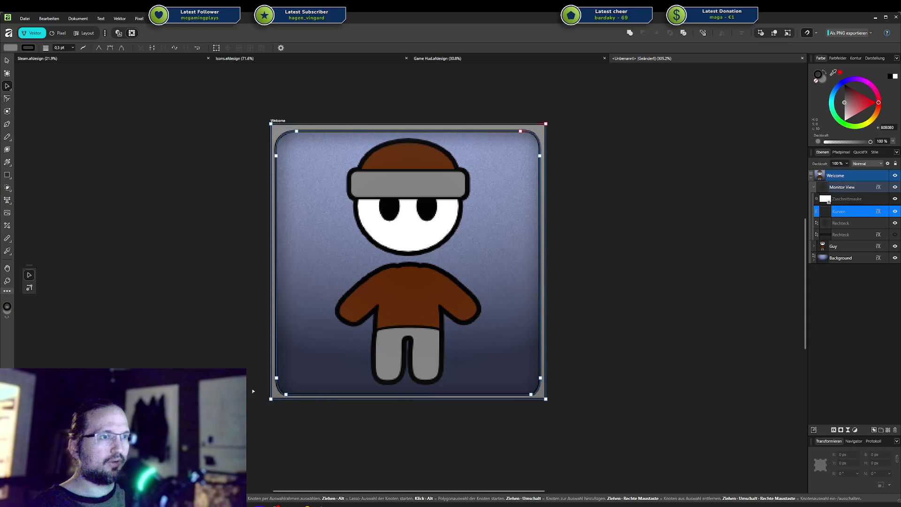
pyautogui.moveTo(251, 362); pyautogui.dragTo(630, 398)
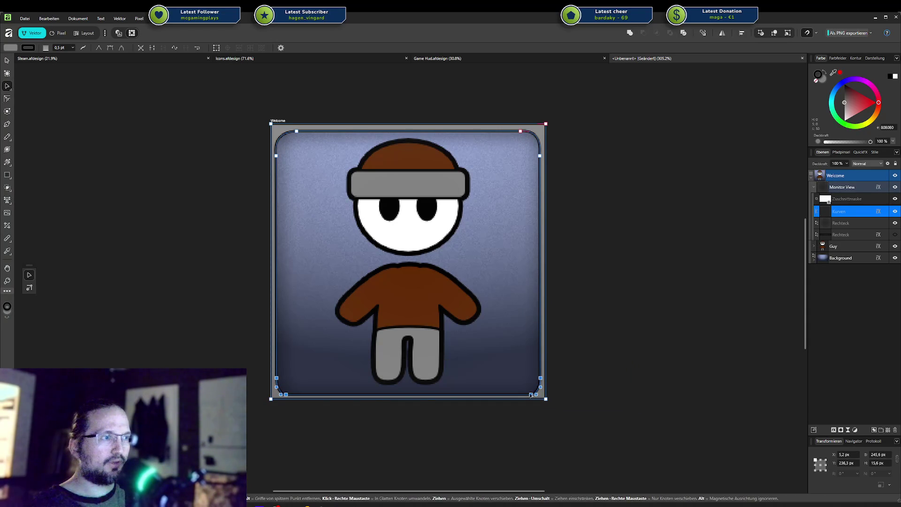
pyautogui.moveTo(532, 394); pyautogui.dragTo(532, 389)
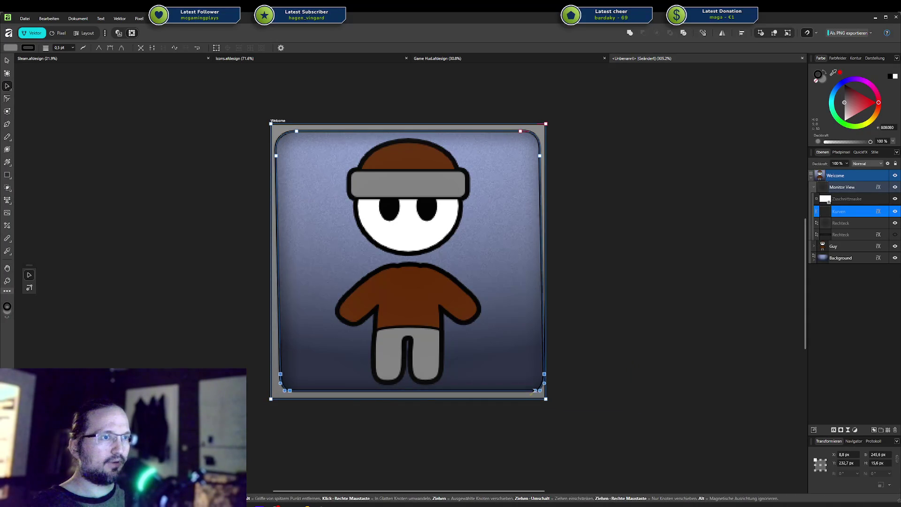
pyautogui.hotkey('ctrl', 'd')
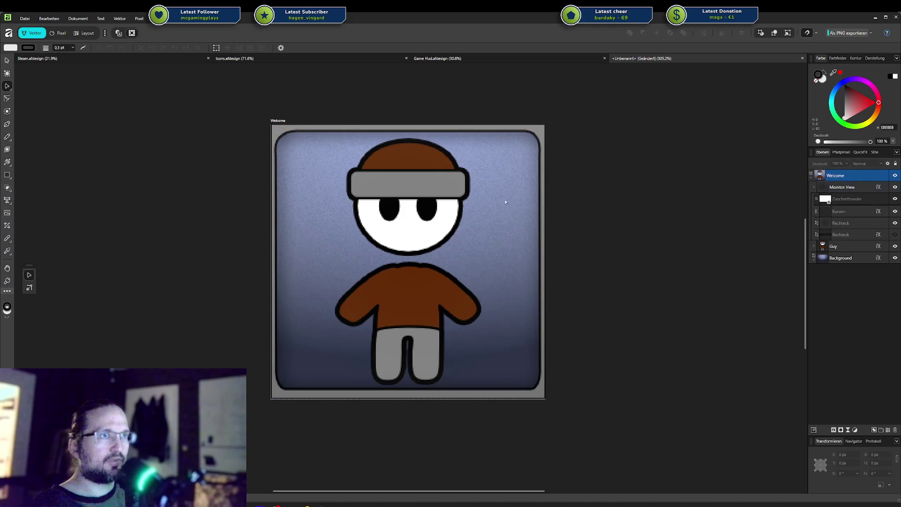
# Select the Kurven curve's left-edge nodes and move them slightly inward
pyautogui.click(278, 161)
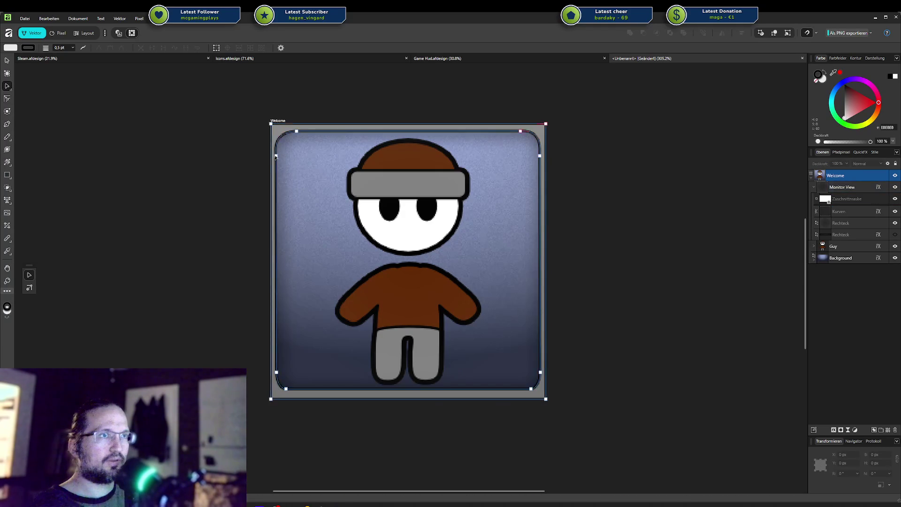
pyautogui.moveTo(263, 137); pyautogui.dragTo(294, 399)
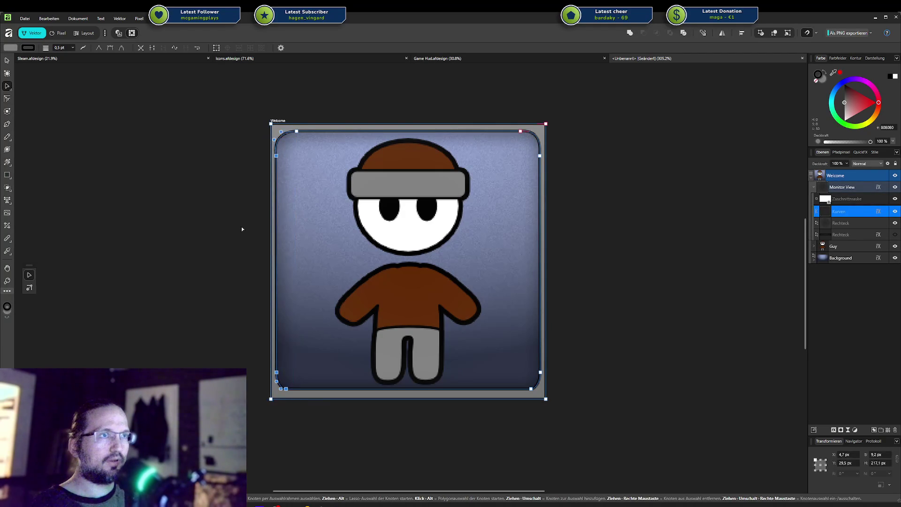
pyautogui.moveTo(224, 93); pyautogui.dragTo(322, 397)
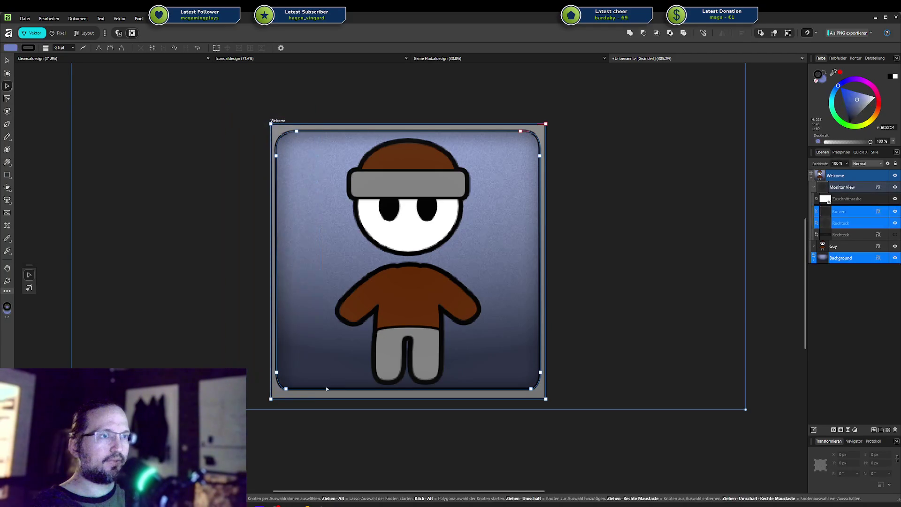
pyautogui.moveTo(241, 113); pyautogui.dragTo(358, 422)
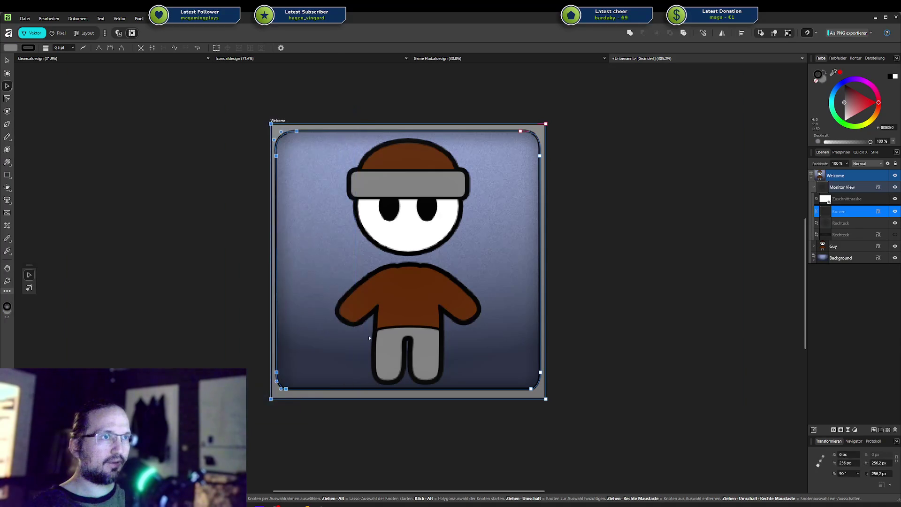
pyautogui.click(333, 131)
pyautogui.click(331, 130)
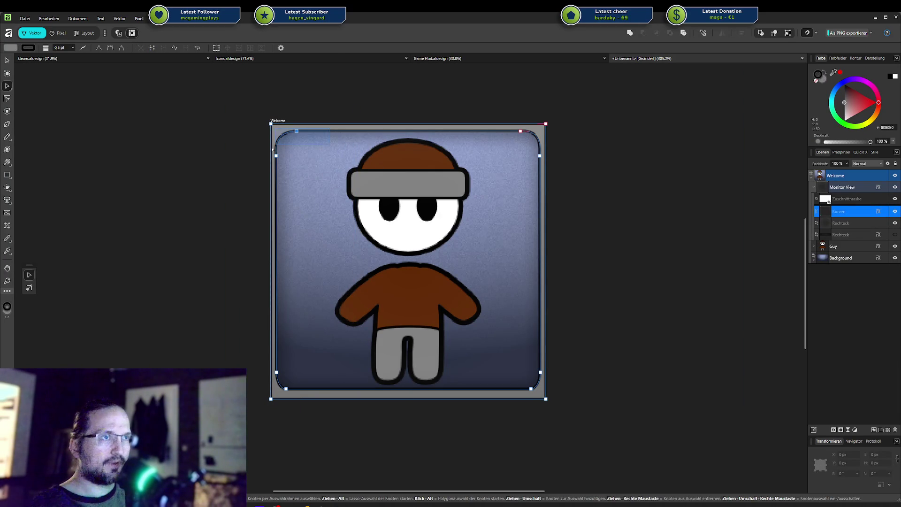
pyautogui.moveTo(272, 149); pyautogui.dragTo(273, 386)
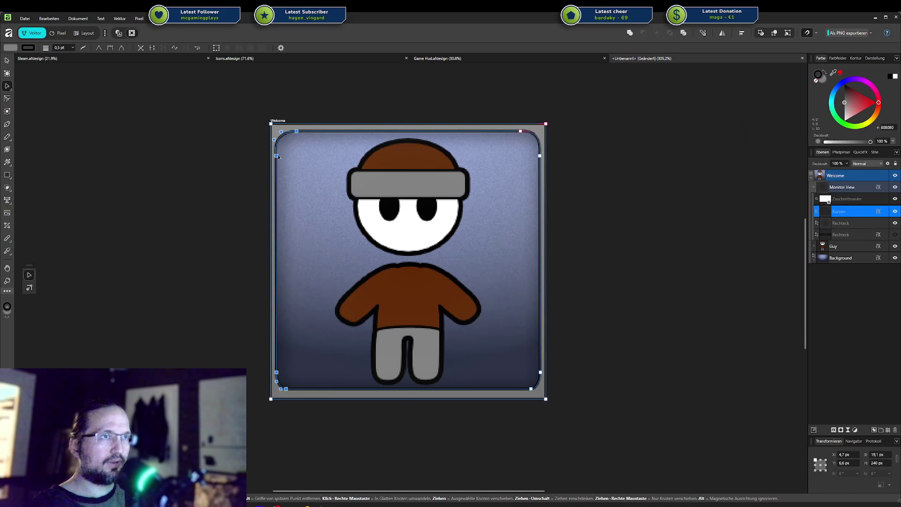
pyautogui.moveTo(277, 156); pyautogui.dragTo(281, 159)
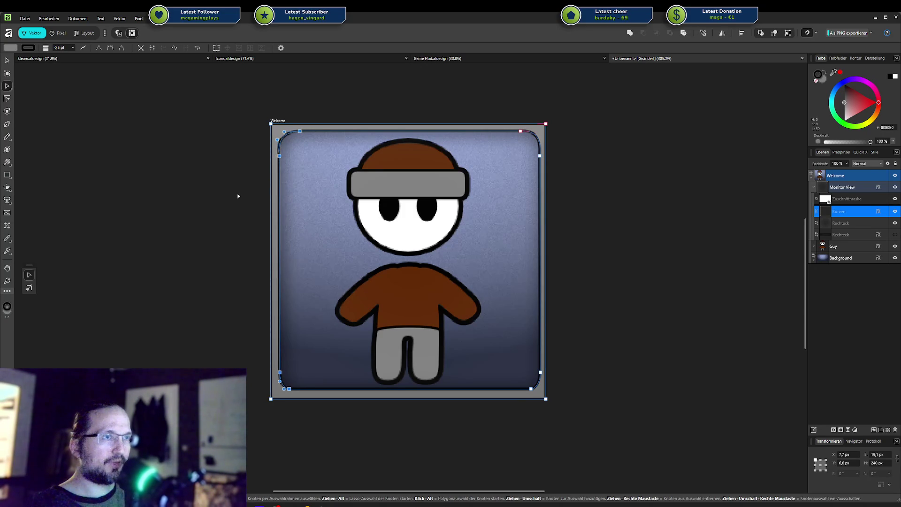
# Select the nodes along the Kurven curve's top edge
pyautogui.click(289, 168)
pyautogui.click(278, 170)
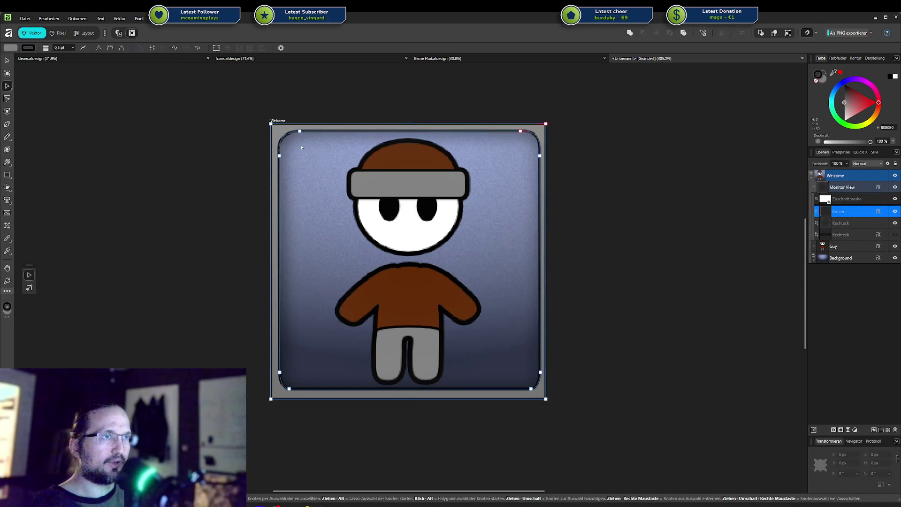
pyautogui.click(409, 131)
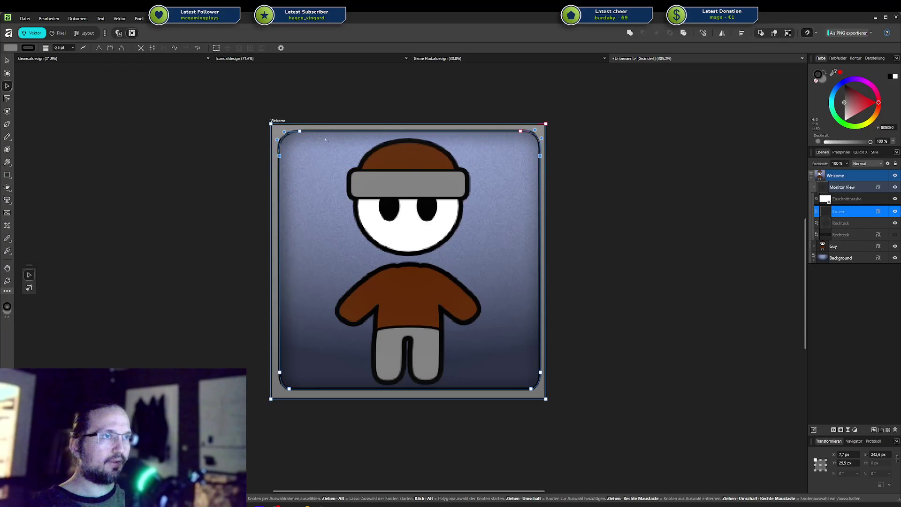
pyautogui.moveTo(296, 142); pyautogui.dragTo(521, 136)
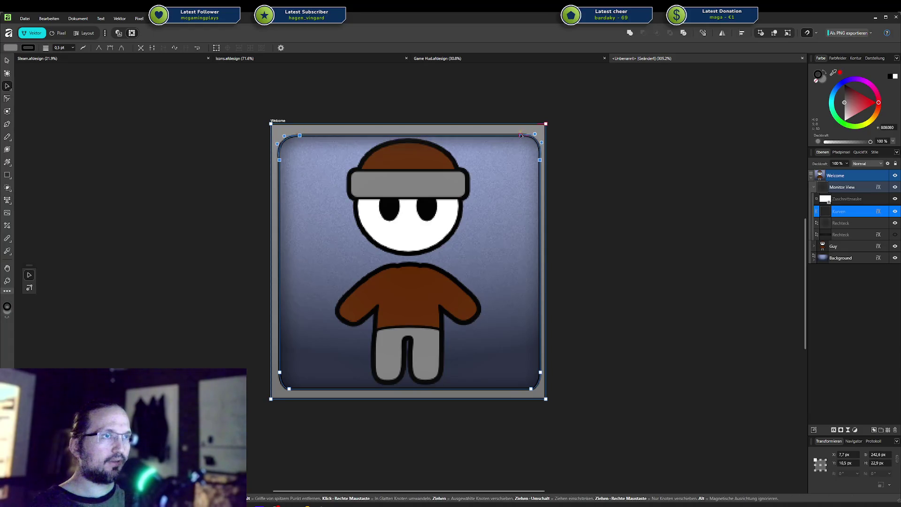
# Marquee-select the Kurven curve's right-edge nodes and nudge them slightly left
pyautogui.click(521, 159)
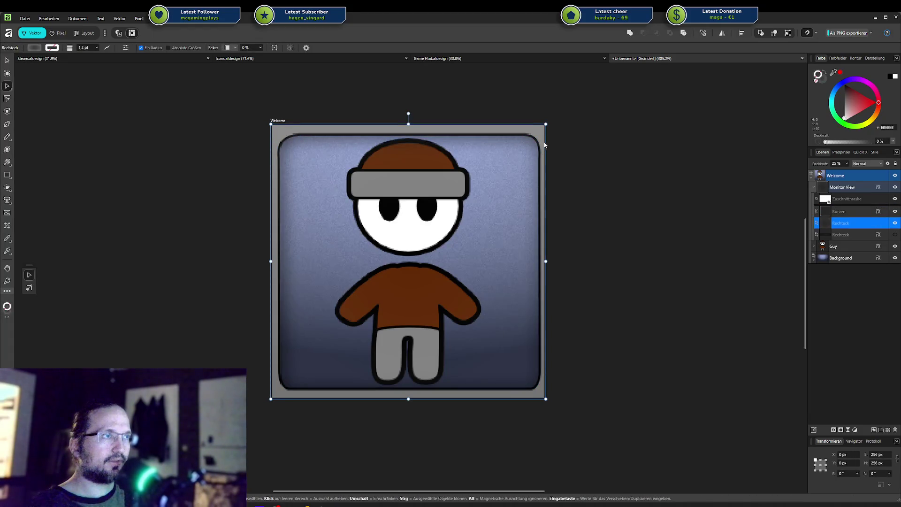
pyautogui.click(507, 133)
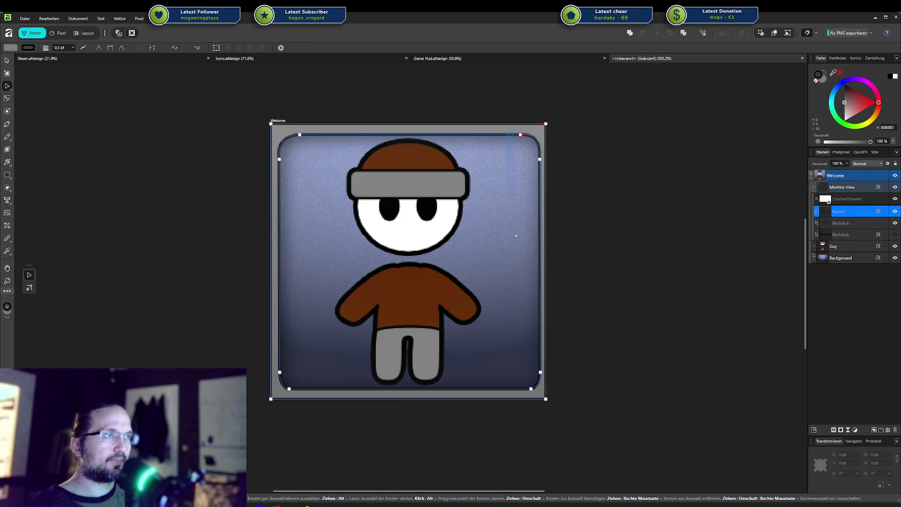
pyautogui.moveTo(516, 217)
pyautogui.mouseDown()
pyautogui.moveTo(545, 392)
pyautogui.moveTo(537, 373)
pyautogui.mouseUp()
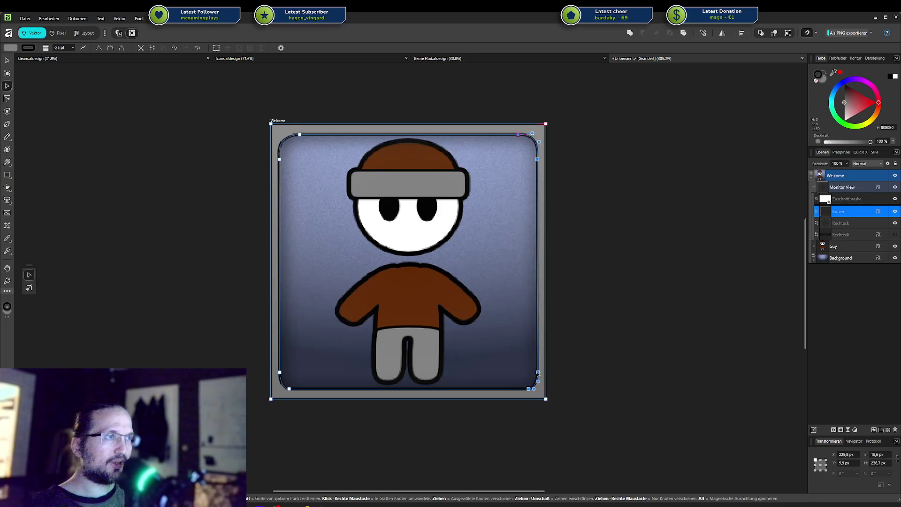
pyautogui.moveTo(538, 373); pyautogui.dragTo(538, 373)
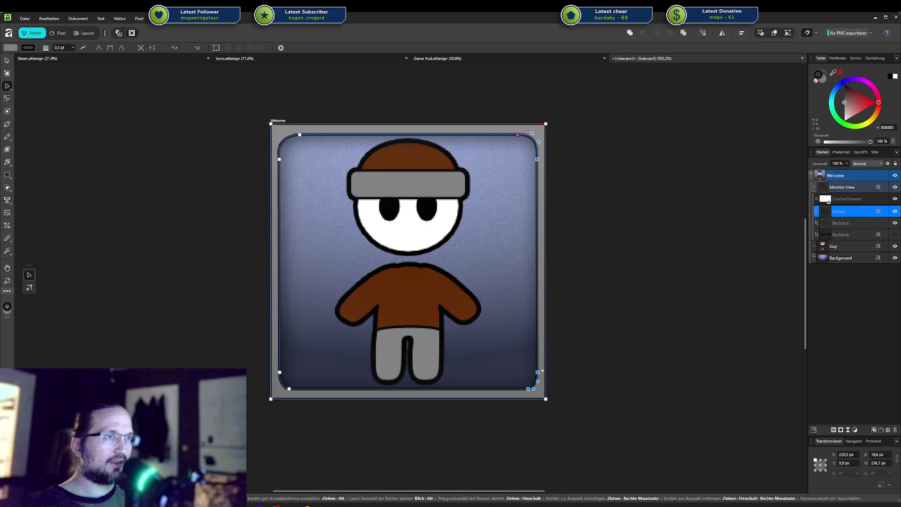
pyautogui.click(579, 334)
# Zoom out on the icon and start saving the untitled document
pyautogui.scroll(-2, 599, 325)
pyautogui.scroll(-2, 601, 322)
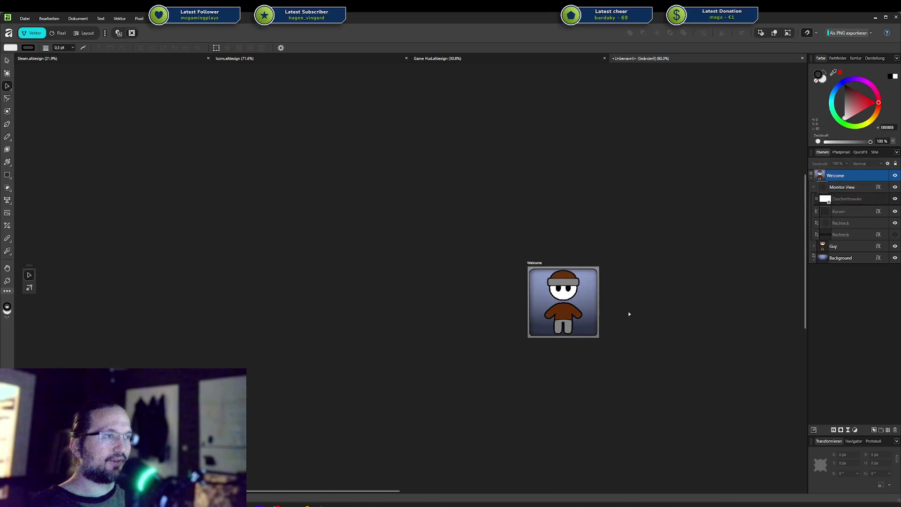
pyautogui.scroll(-2, 502, 308)
pyautogui.scroll(1, 489, 328)
pyautogui.scroll(2, 474, 310)
pyautogui.scroll(-1, 461, 299)
pyautogui.scroll(1, 461, 299)
pyautogui.scroll(-1, 521, 310)
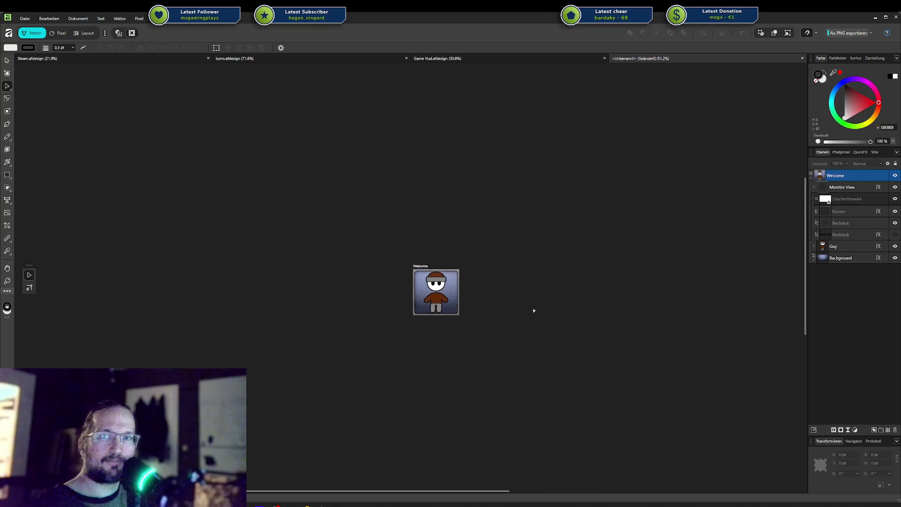
pyautogui.scroll(3, 521, 315)
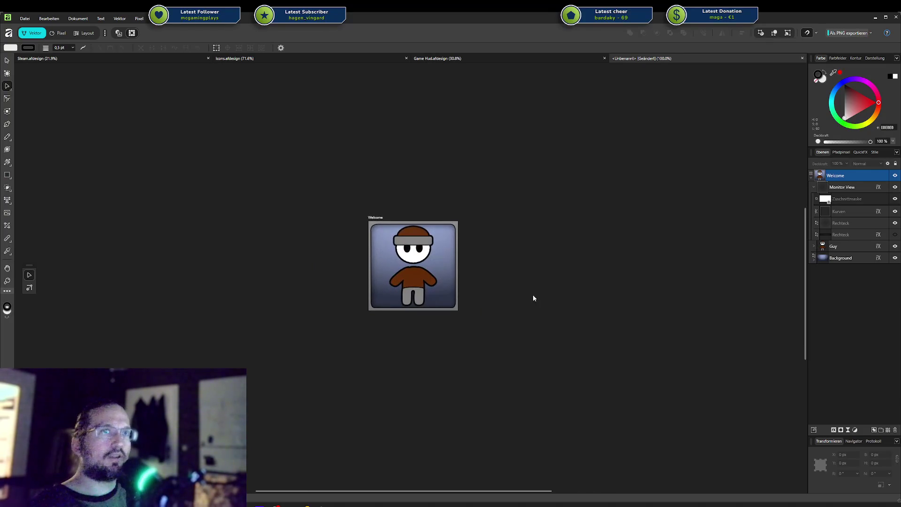
pyautogui.hotkey('ctrl', 's')
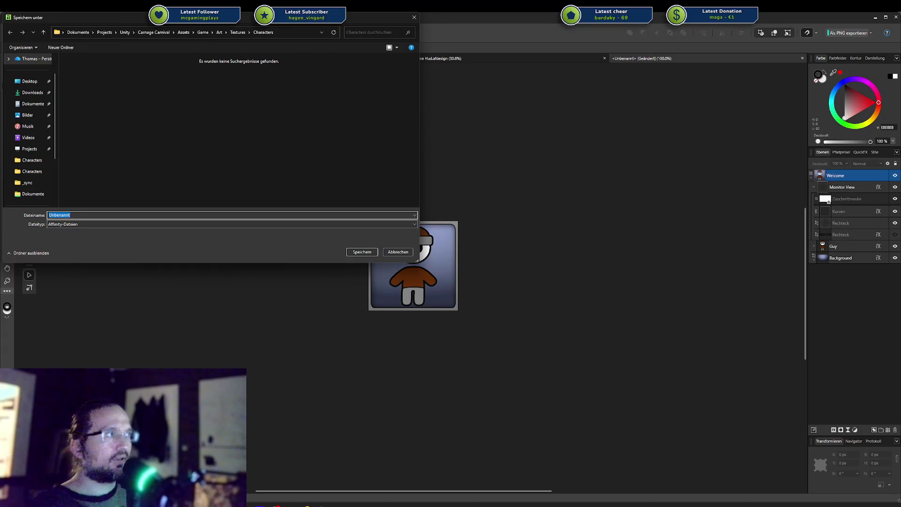
# Copy the Affinity art folder's path in Rider and return to the save dialog
pyautogui.click(305, 504)
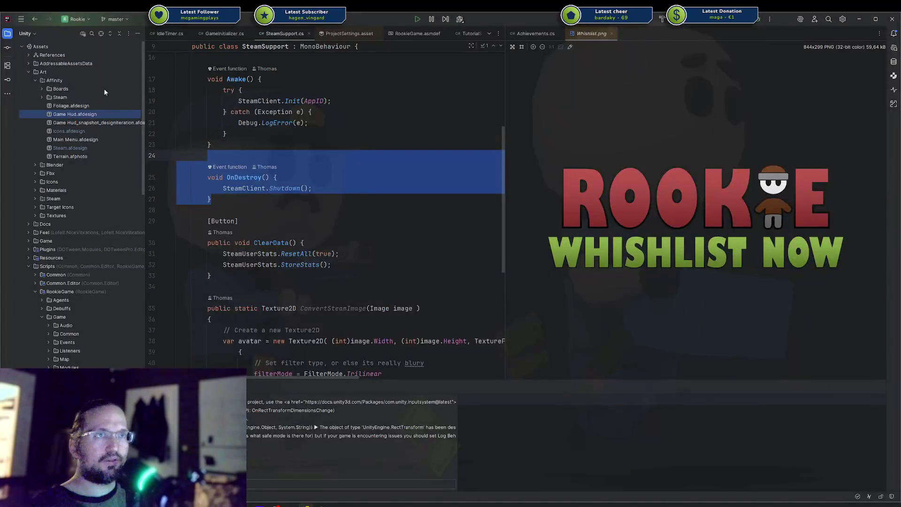
pyautogui.rightClick(74, 80)
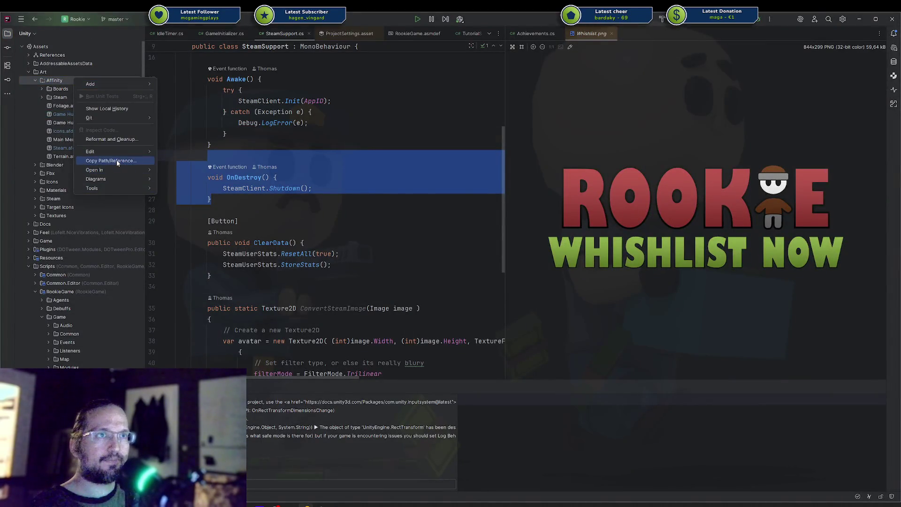
pyautogui.click(118, 161)
pyautogui.click(98, 102)
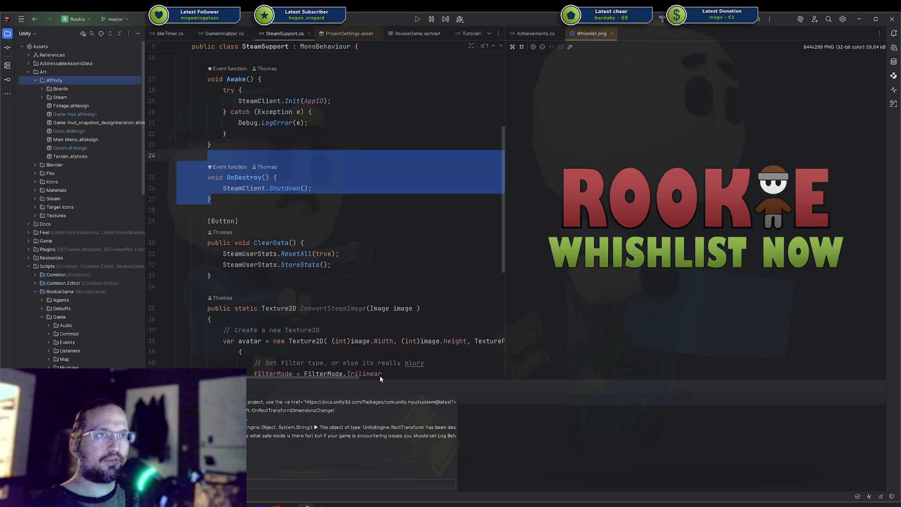
pyautogui.click(337, 505)
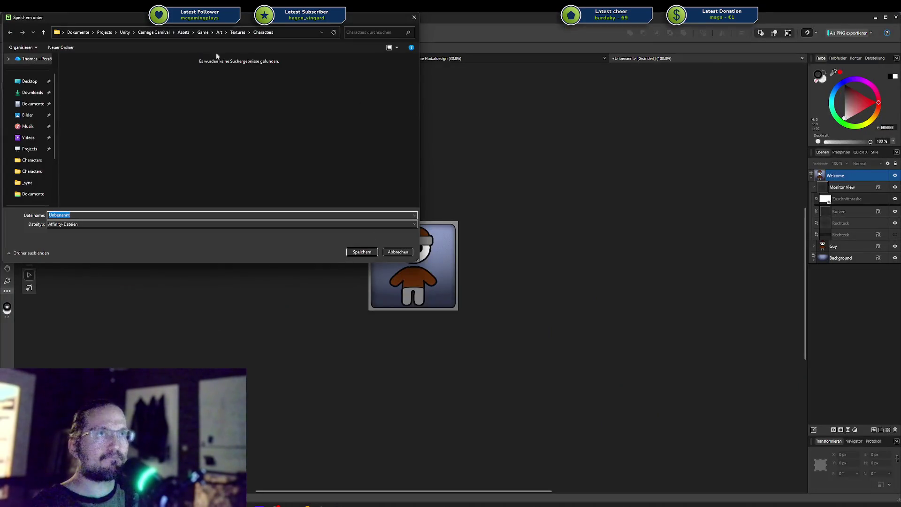
# Save the document as 'Achievements' in the pasted Affinity folder's Steam subfolder
pyautogui.click(285, 30)
pyautogui.write('C:\\Users\\tomat\\Documents\\Projects\\Unity\\Rookie\\Assets\\Art\\Affinity~')
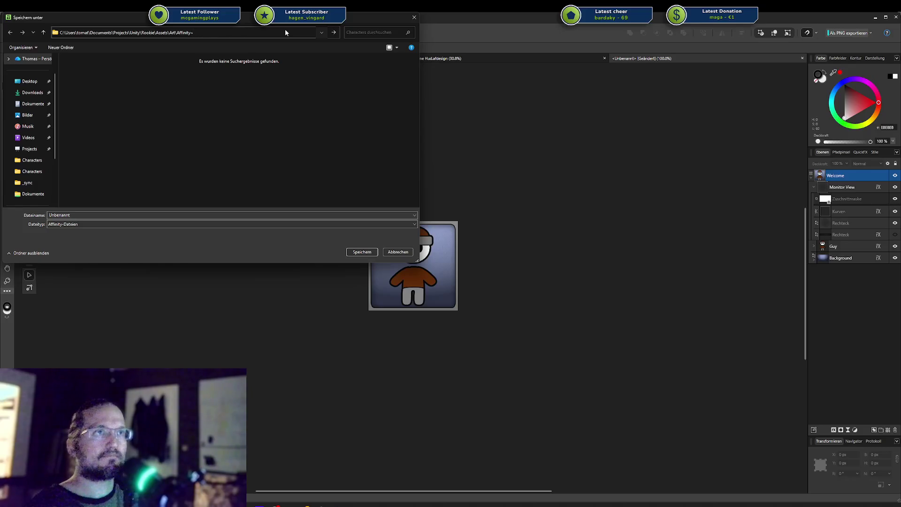
pyautogui.press('Return')
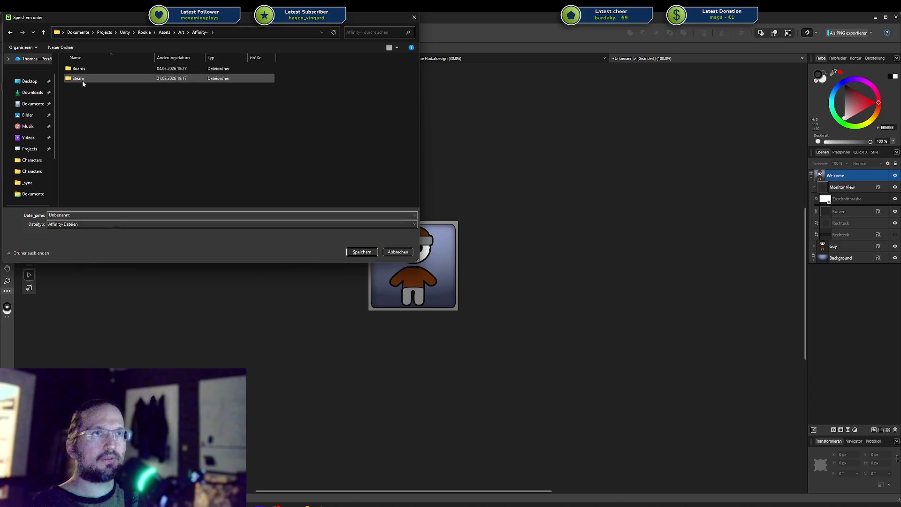
pyautogui.doubleClick(78, 79)
pyautogui.write('A')
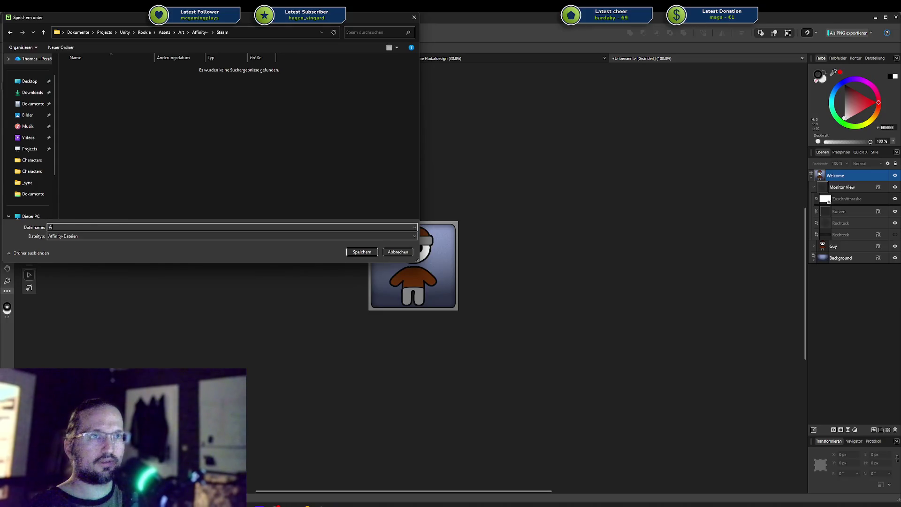
pyautogui.write('chievements')
pyautogui.press('Return')
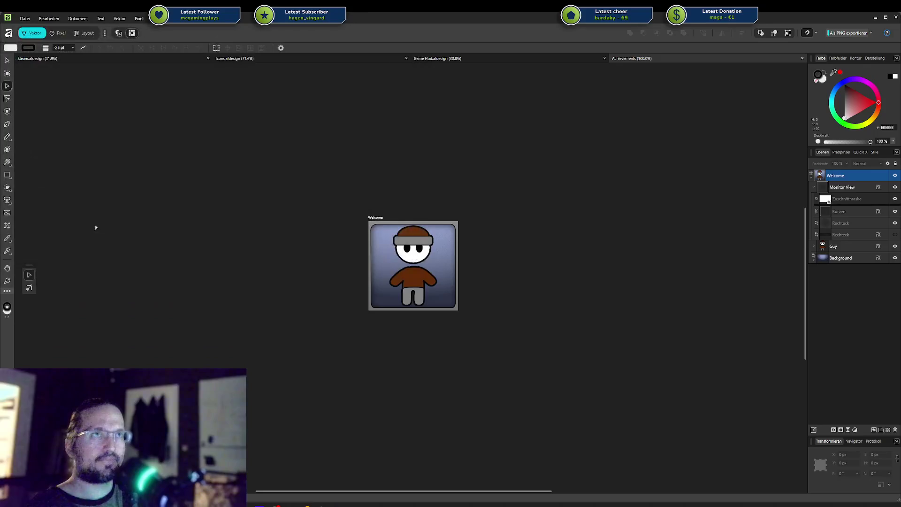
pyautogui.click(814, 187)
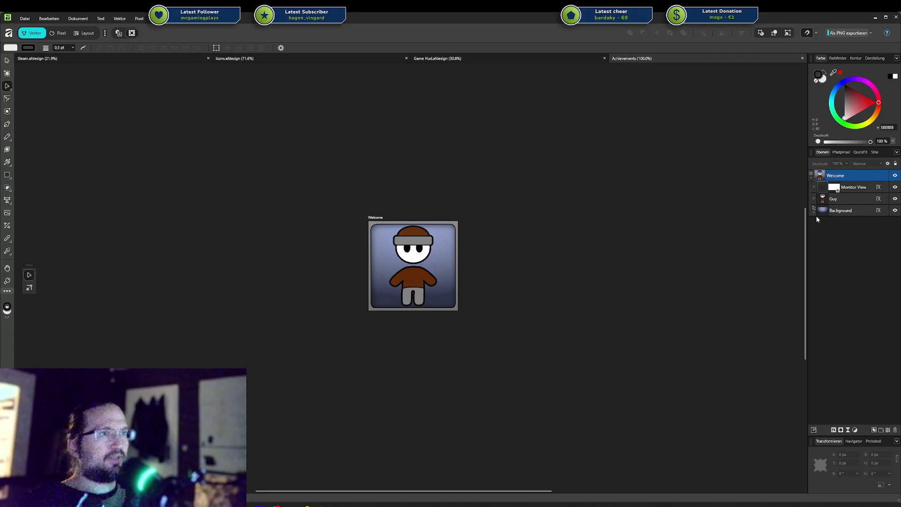
# Duplicate the Welcome artboard to its left and name the copy 'Base'
pyautogui.click(821, 174)
pyautogui.moveTo(398, 246); pyautogui.dragTo(237, 246)
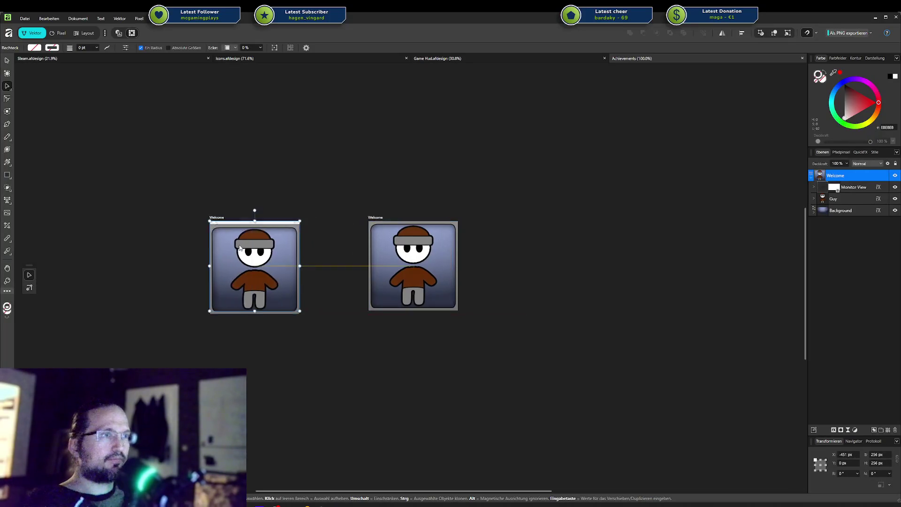
pyautogui.doubleClick(215, 217)
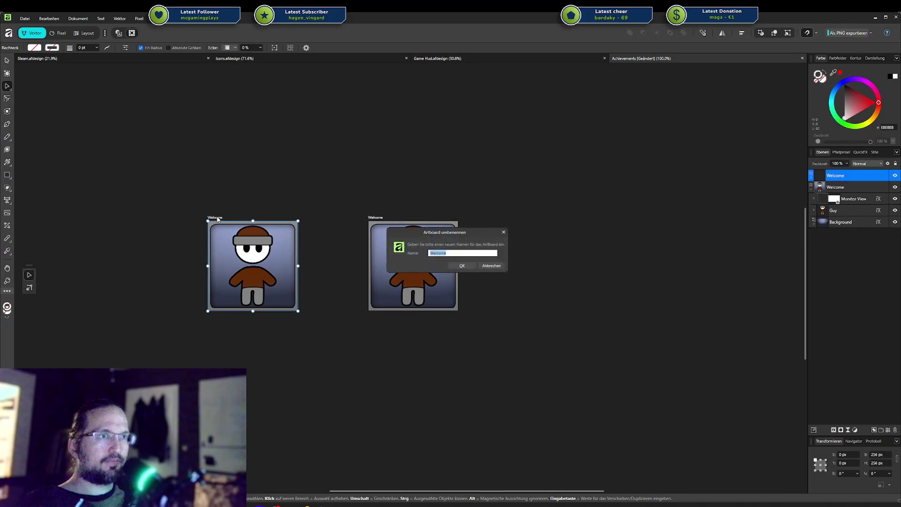
pyautogui.write('Base')
pyautogui.press('Return')
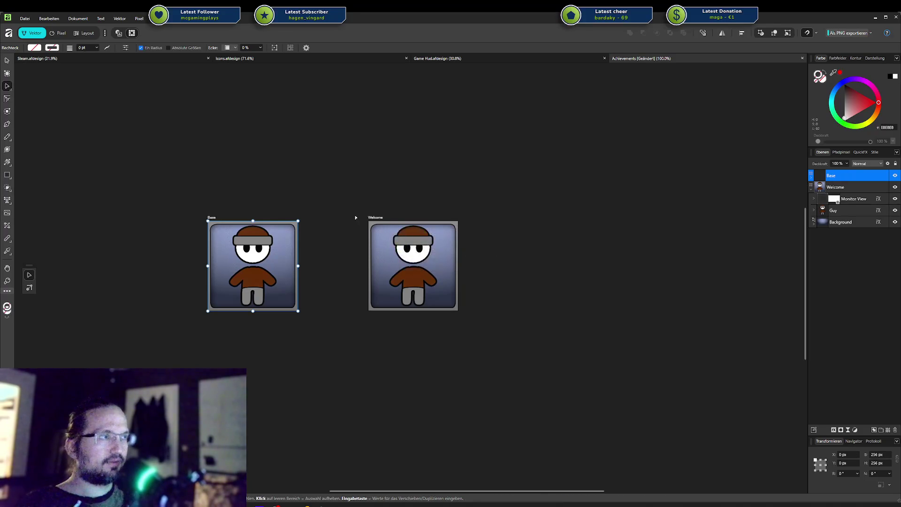
# Select the Guy layer in the Layers panel, then collapse Welcome's layers
pyautogui.click(852, 210)
pyautogui.click(847, 189)
pyautogui.click(841, 213)
pyautogui.press('x')
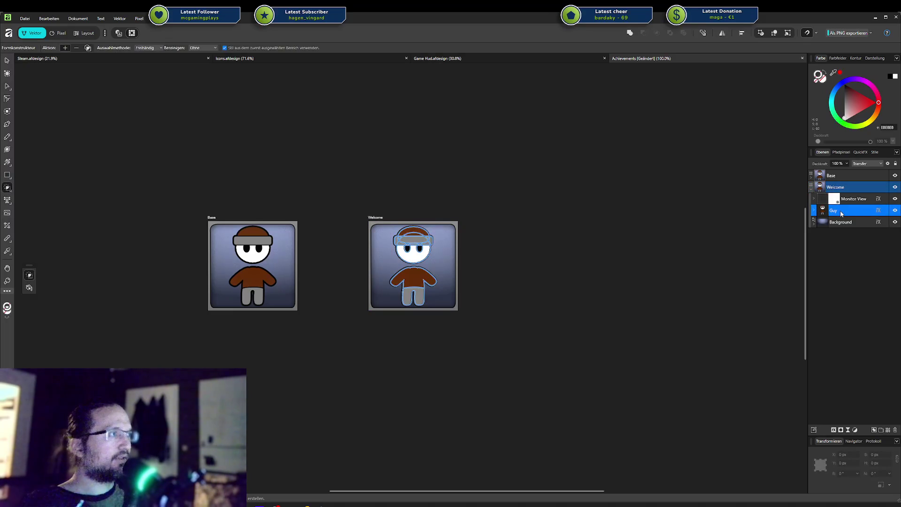
pyautogui.click(845, 199)
pyautogui.click(830, 211)
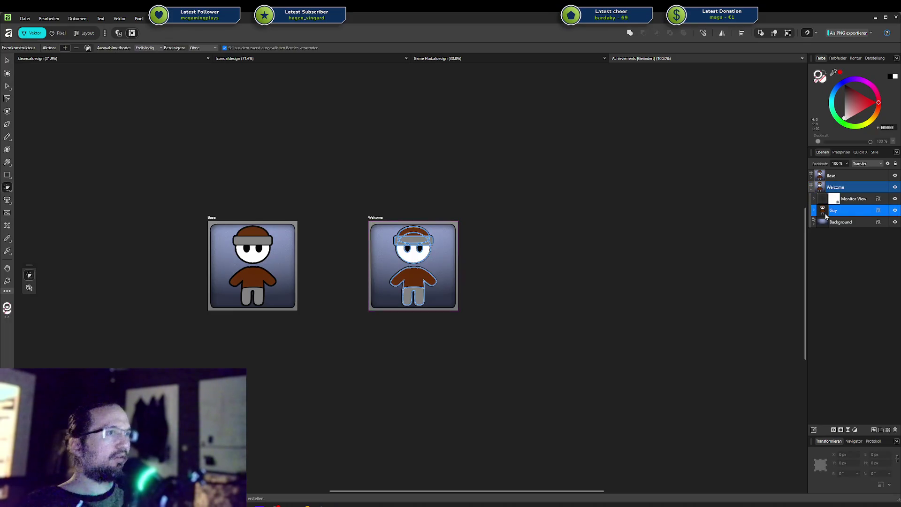
pyautogui.click(812, 189)
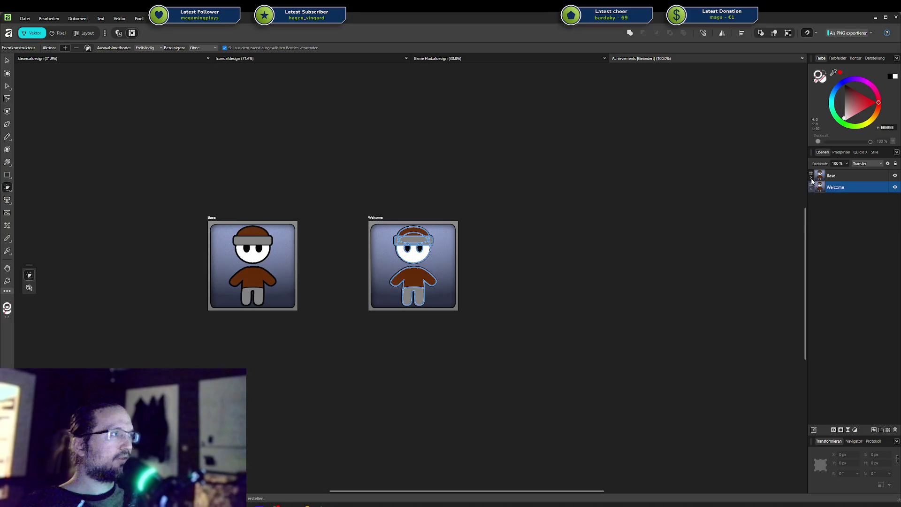
# Delete the Guy character layer from the Base artboard and save the document
pyautogui.click(811, 178)
pyautogui.click(832, 199)
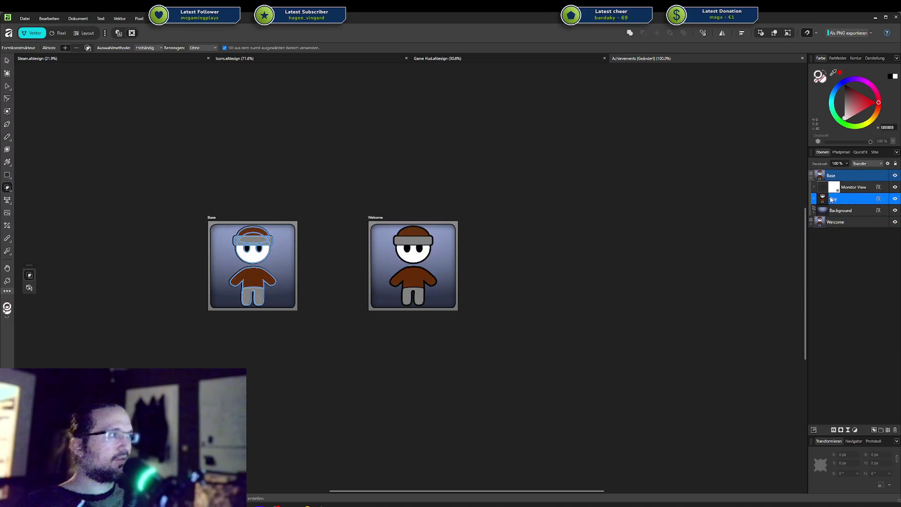
pyautogui.rightClick(831, 199)
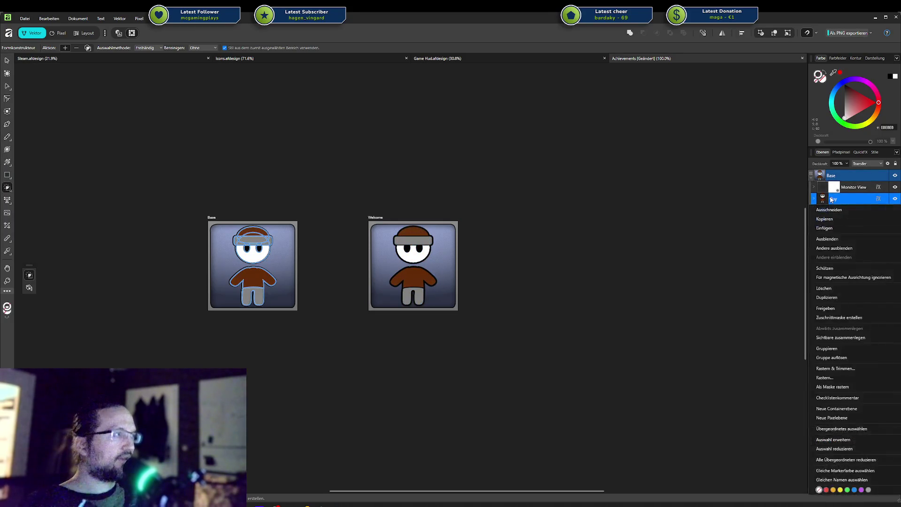
pyautogui.click(839, 288)
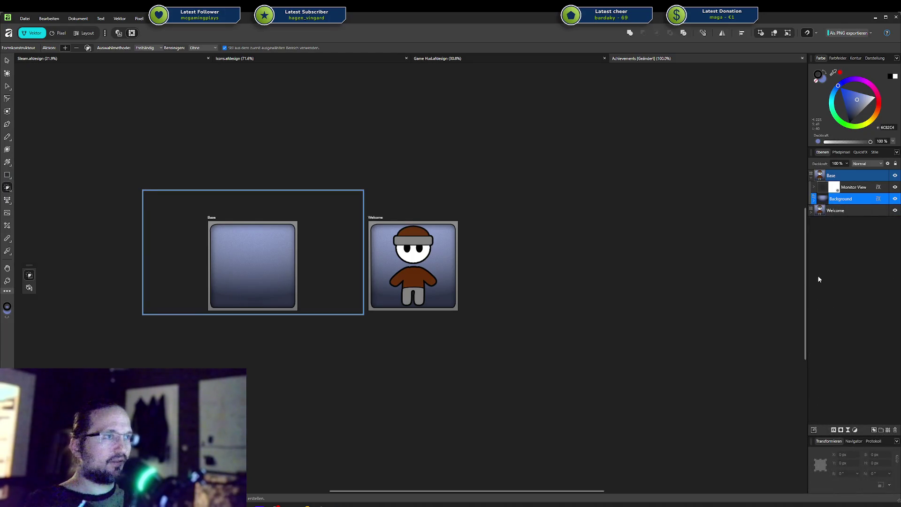
pyautogui.click(864, 278)
pyautogui.hotkey('ctrl', 's')
# Collapse the Monitor View group and select the Base artboard in Layers
pyautogui.doubleClick(842, 188)
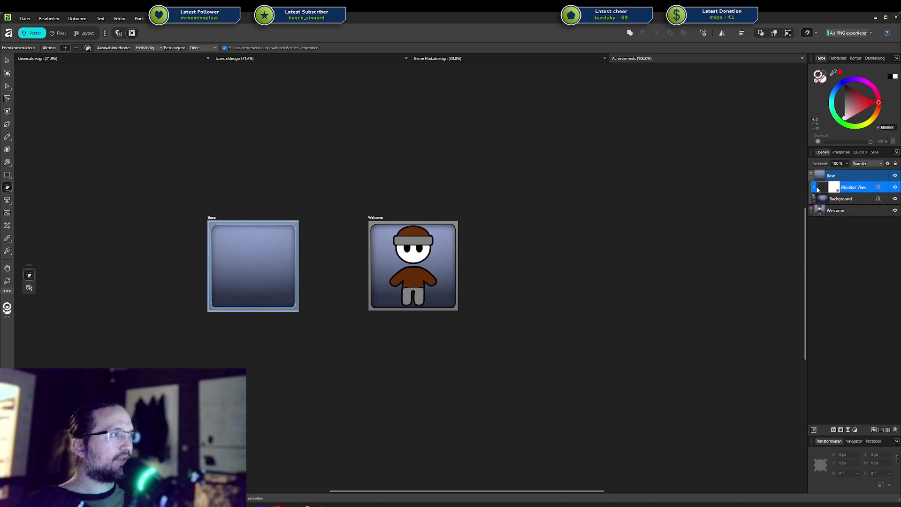
pyautogui.click(815, 187)
pyautogui.click(817, 188)
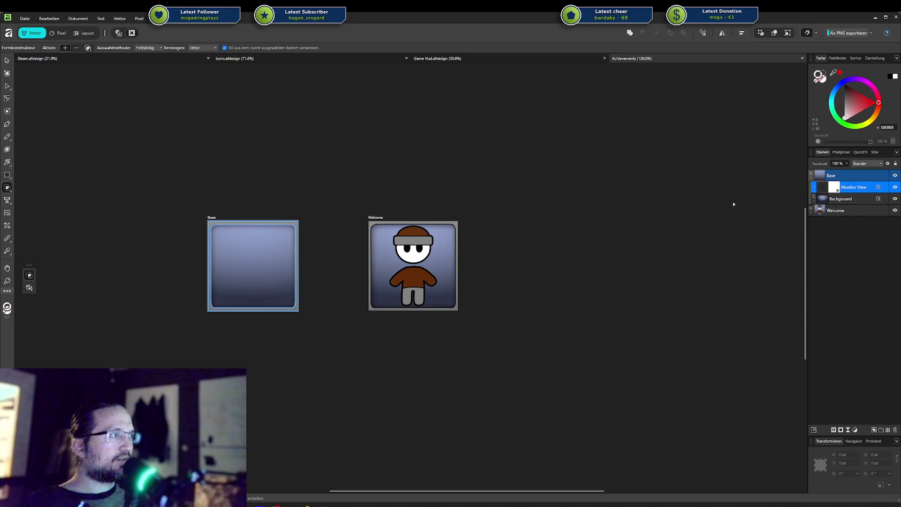
pyautogui.click(821, 176)
pyautogui.rightClick(822, 178)
pyautogui.press('Escape')
pyautogui.click(177, 19)
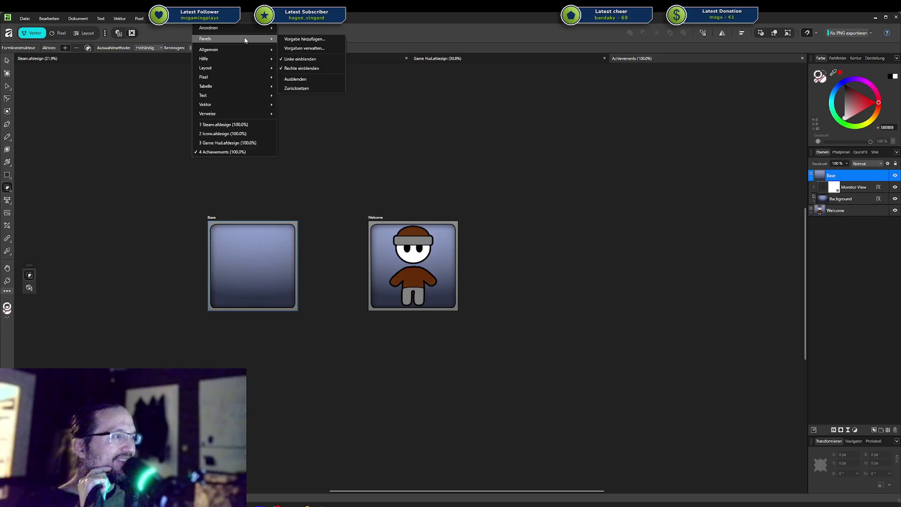
# Show the Verknüpfungen panel from the Fenster > Allgemein panel list
pyautogui.click(176, 19)
pyautogui.click(176, 18)
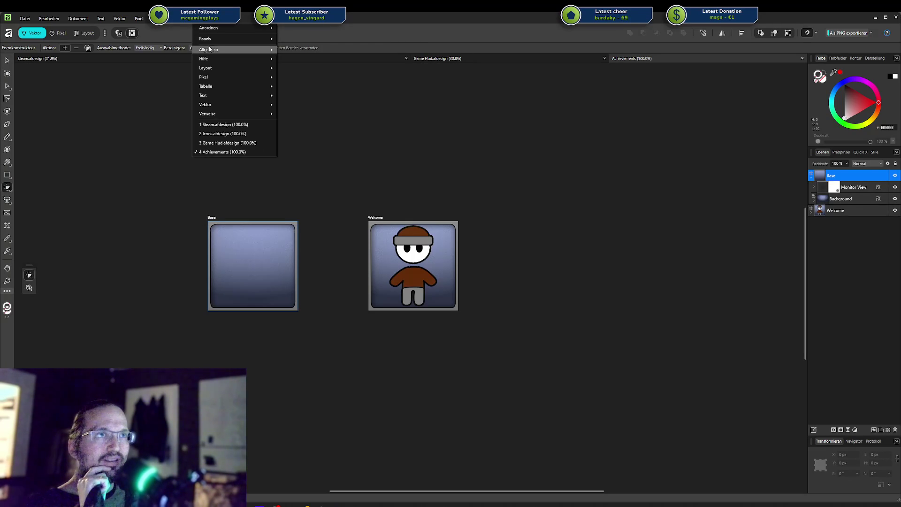
pyautogui.moveTo(209, 49)
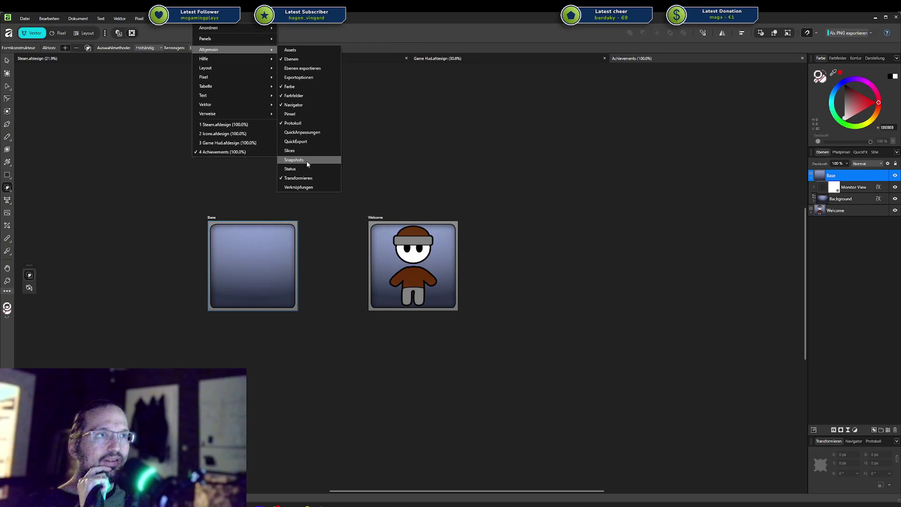
pyautogui.click(308, 186)
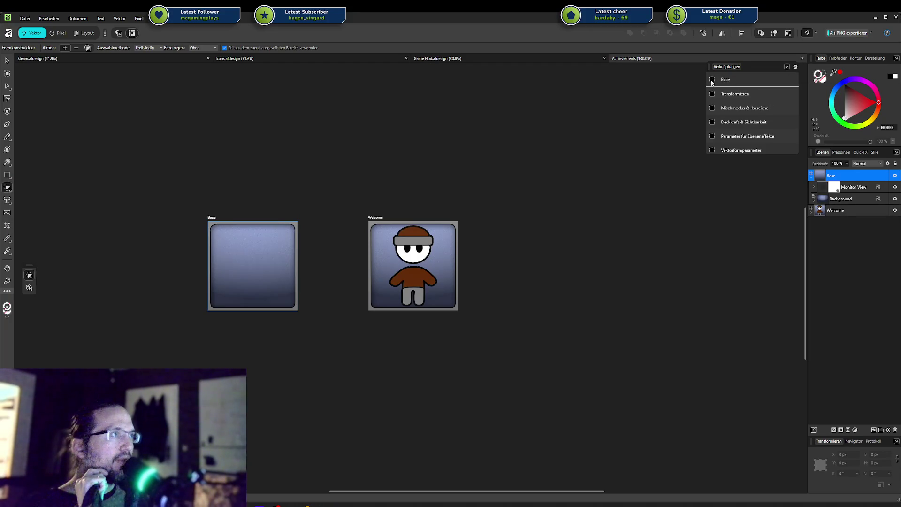
# Deselect everything and close the floating Verknüpfungen panel
pyautogui.click(787, 67)
pyautogui.press('Escape')
pyautogui.hotkey('ctrl', 'd')
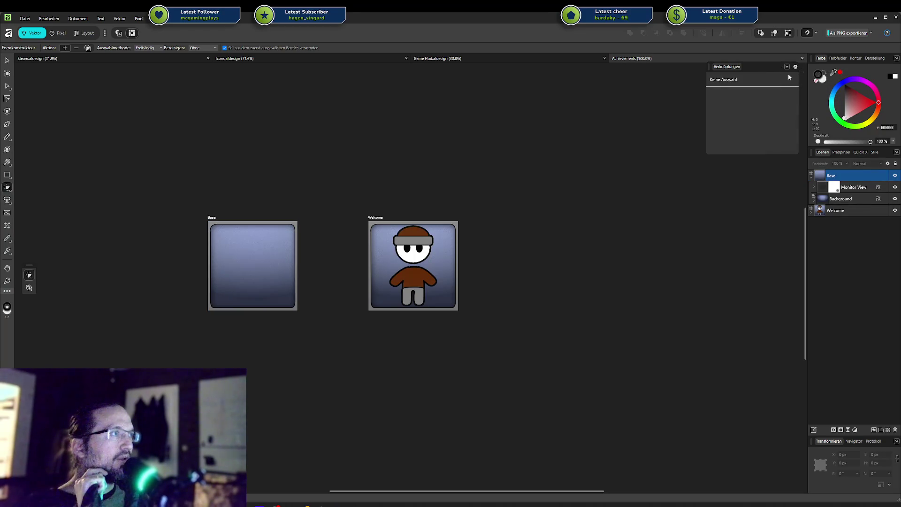
pyautogui.click(795, 67)
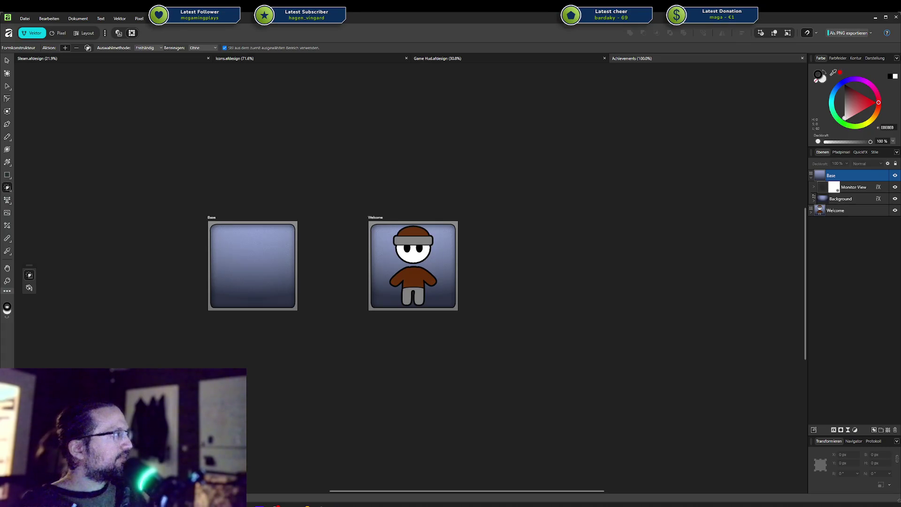
# Scroll through the DaVinci Resolve 20 page in Brave, then return to Affinity
pyautogui.hotkey('alt', 'Tab')
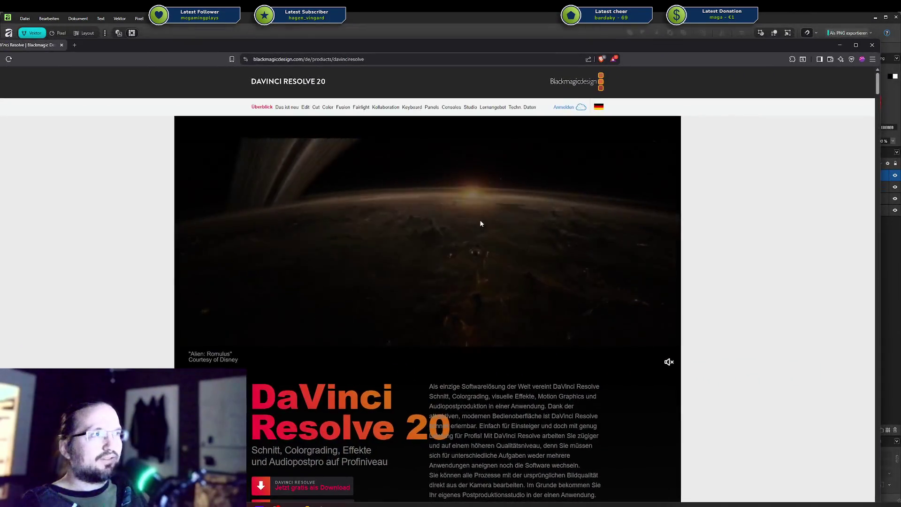
pyautogui.scroll(-3, 479, 225)
pyautogui.scroll(-5, 479, 225)
pyautogui.scroll(-3, 478, 225)
pyautogui.scroll(-3, 478, 225)
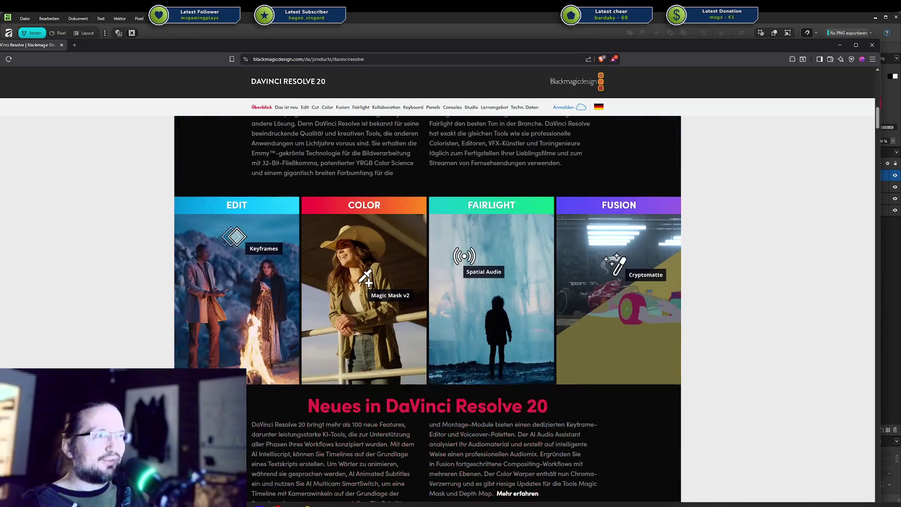
pyautogui.scroll(3, 691, 271)
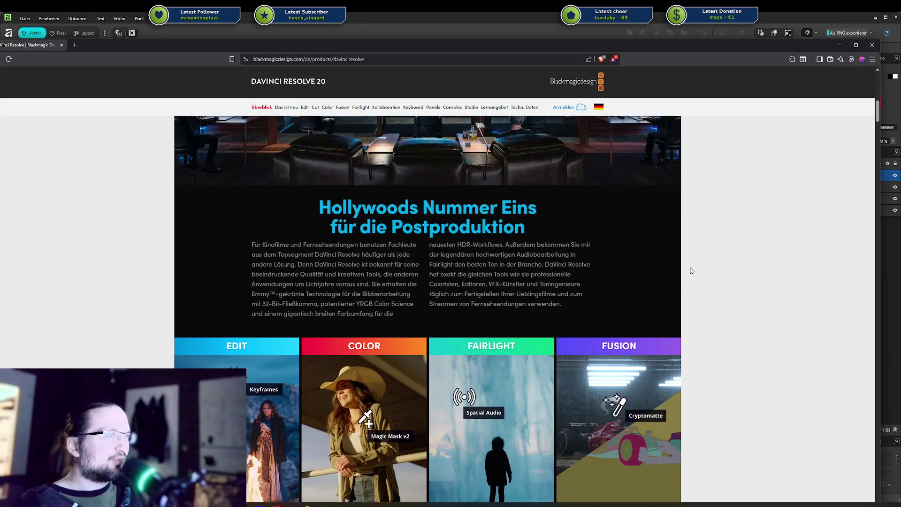
pyautogui.hotkey('alt', 'Tab')
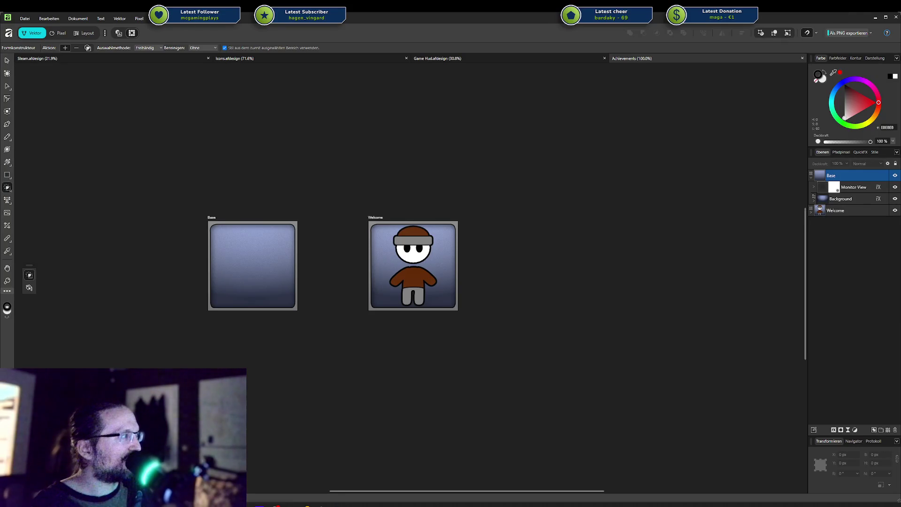
# Look at the Lightworks Google results in Brave, then return to the Achievements artboards
pyautogui.hotkey('alt', 'Tab')
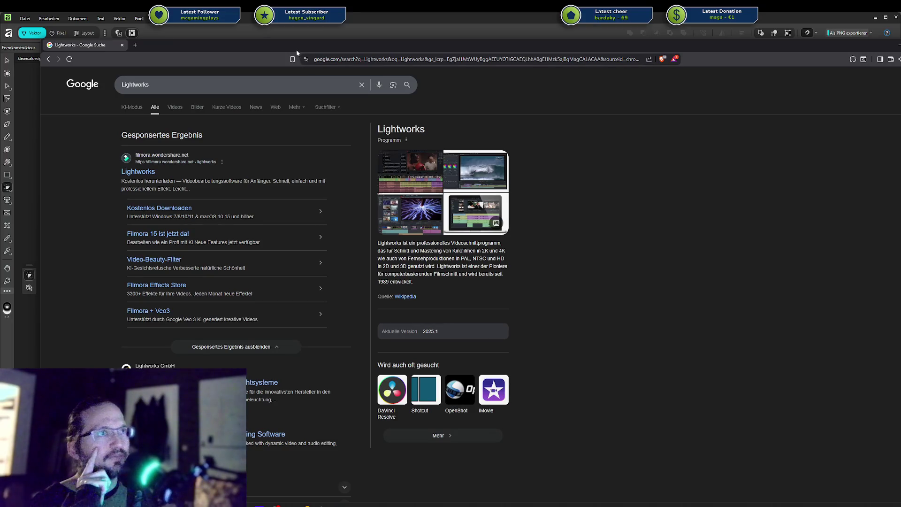
pyautogui.hotkey('alt', 'Tab')
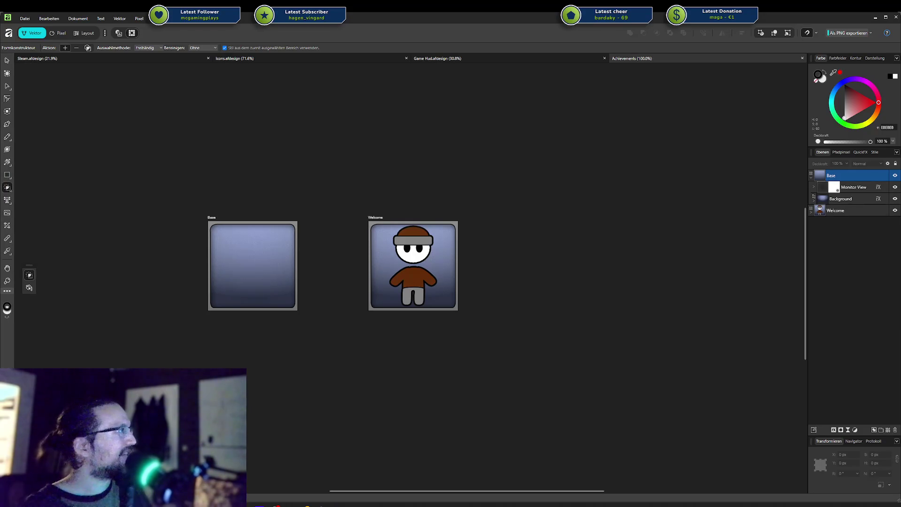
# Filter the Steam wishlist by 'mal' and open The Mailroom store page
pyautogui.click(336, 505)
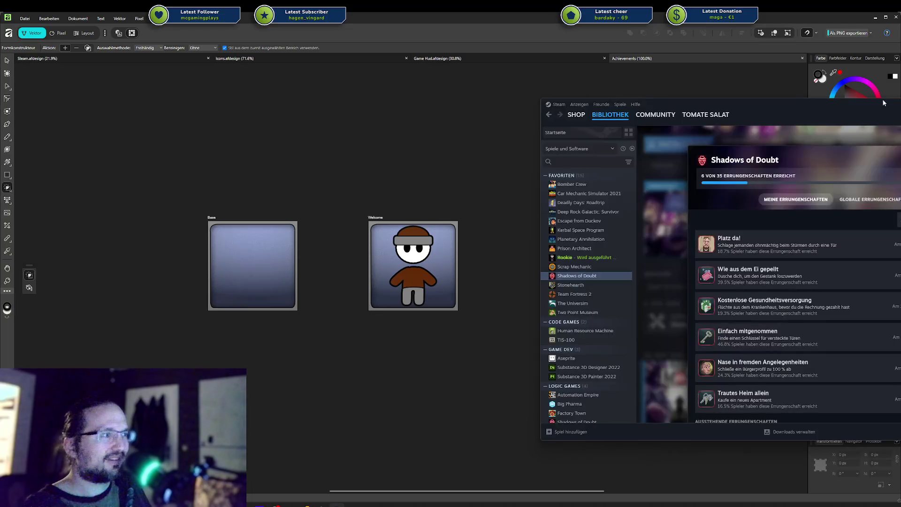
pyautogui.moveTo(803, 113); pyautogui.dragTo(525, 120)
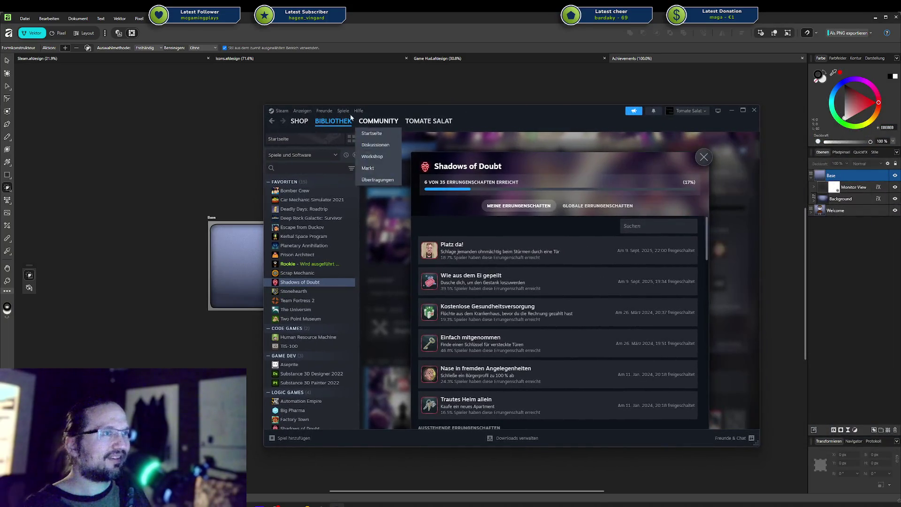
pyautogui.click(330, 122)
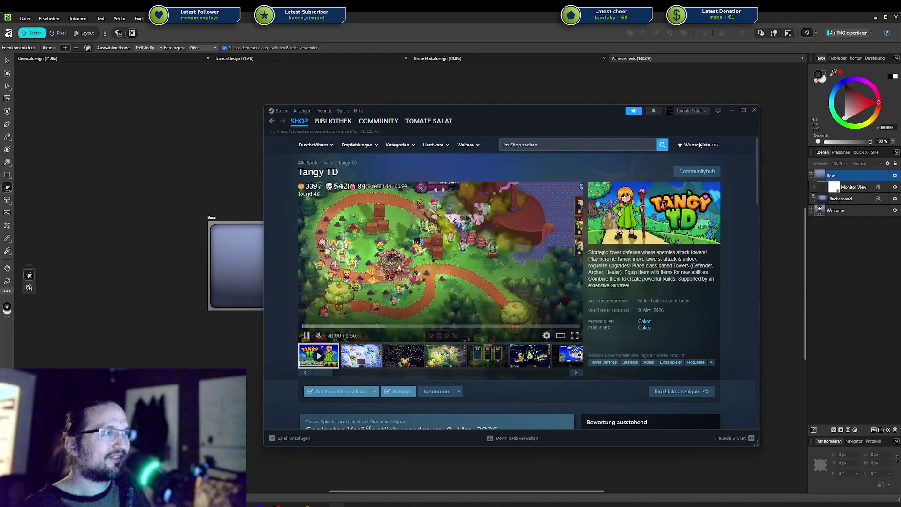
pyautogui.click(681, 144)
pyautogui.click(456, 196)
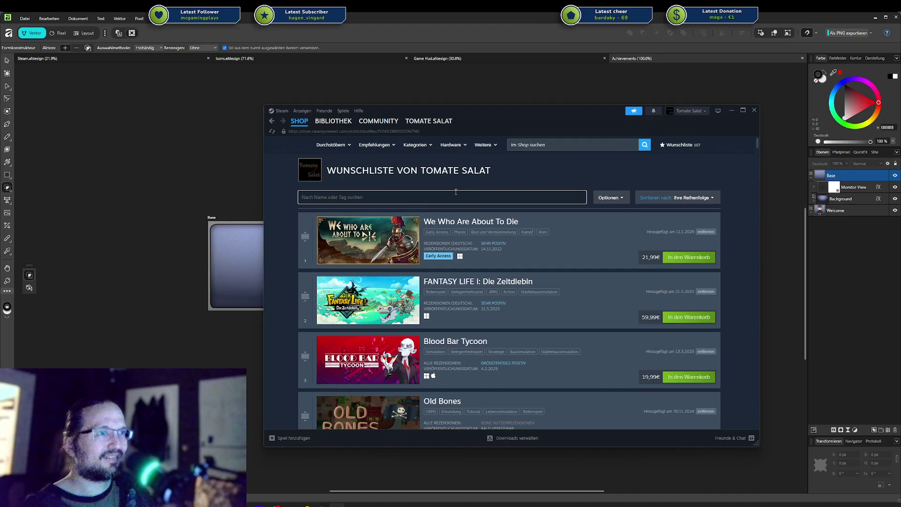
pyautogui.write('ma')
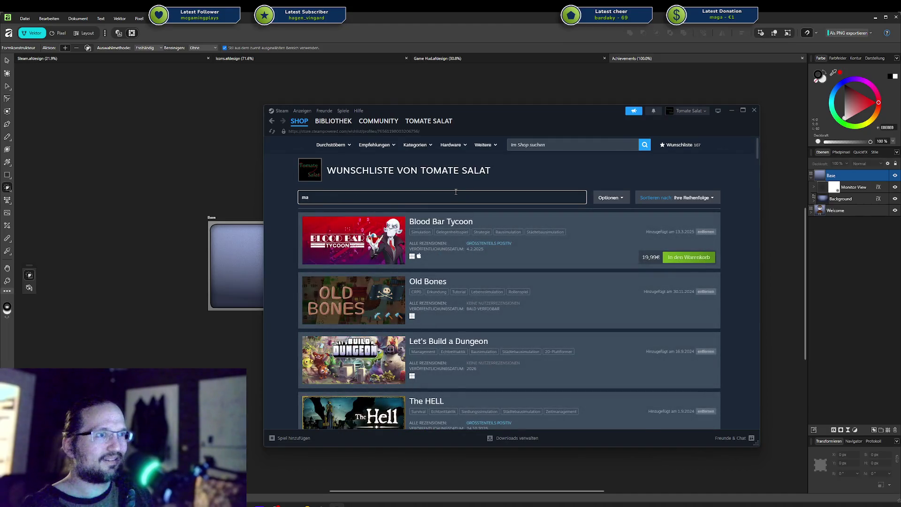
pyautogui.write('l')
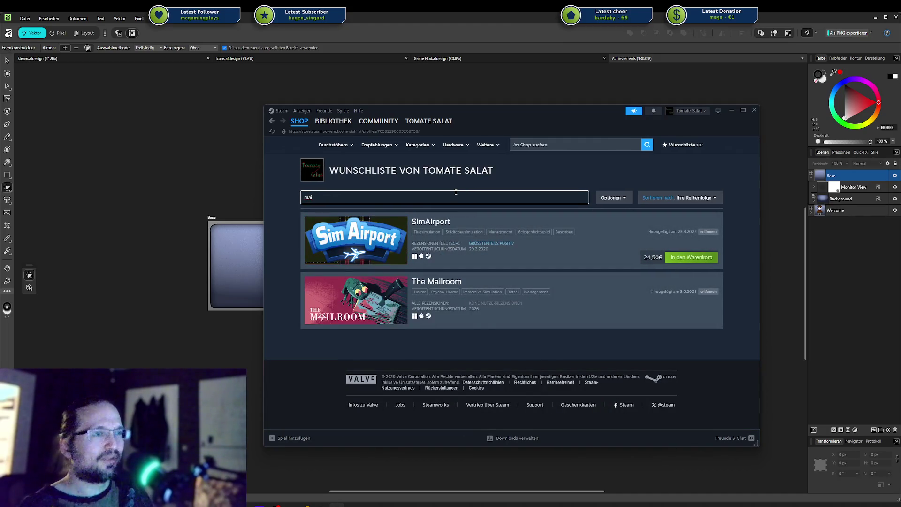
pyautogui.click(437, 283)
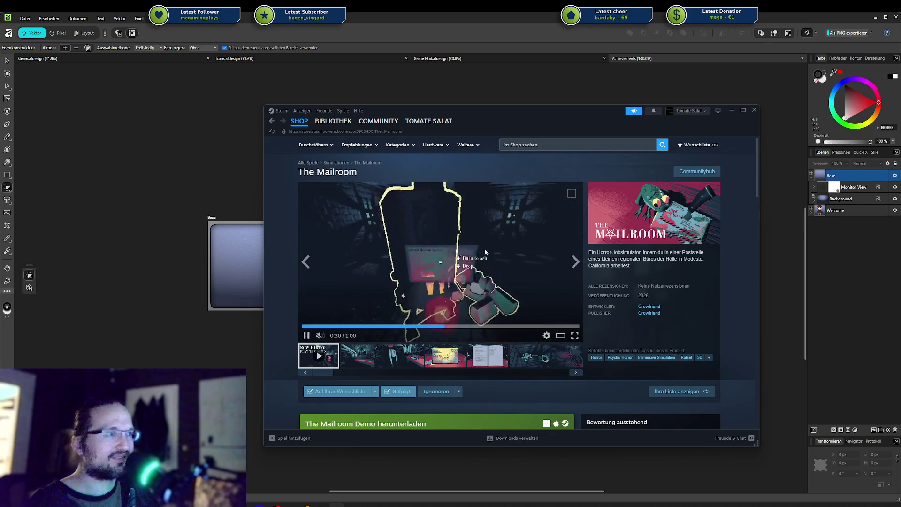
# Put Steam away and bring up the Wondershare Filmora page in the browser
pyautogui.moveTo(528, 114); pyautogui.dragTo(506, 117)
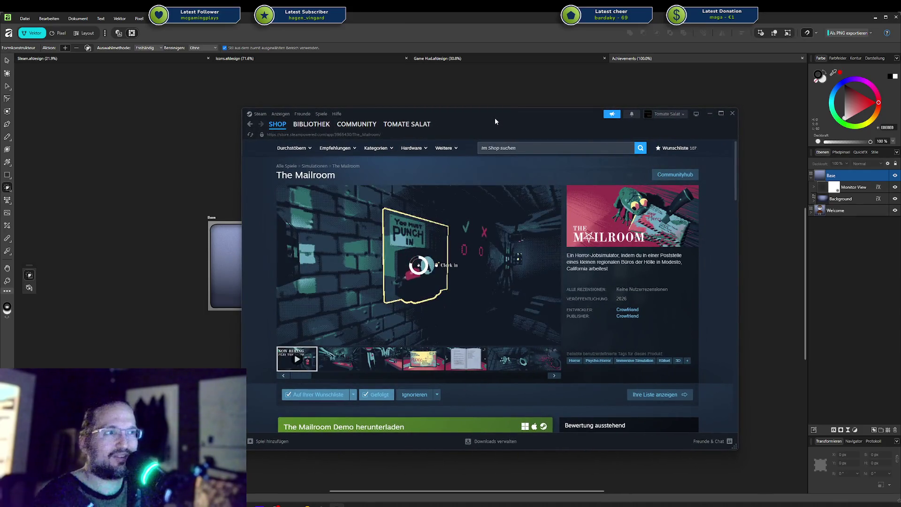
pyautogui.hotkey('alt', 'Tab')
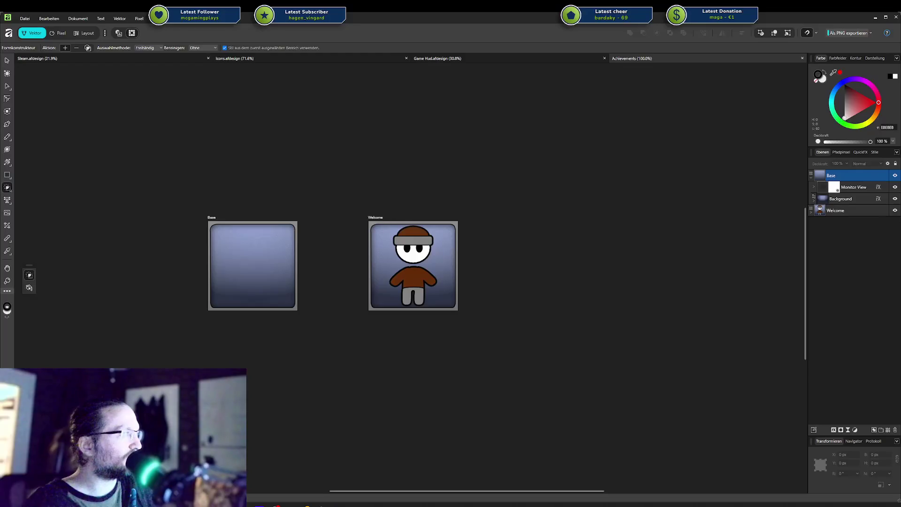
pyautogui.hotkey('alt', 'Tab')
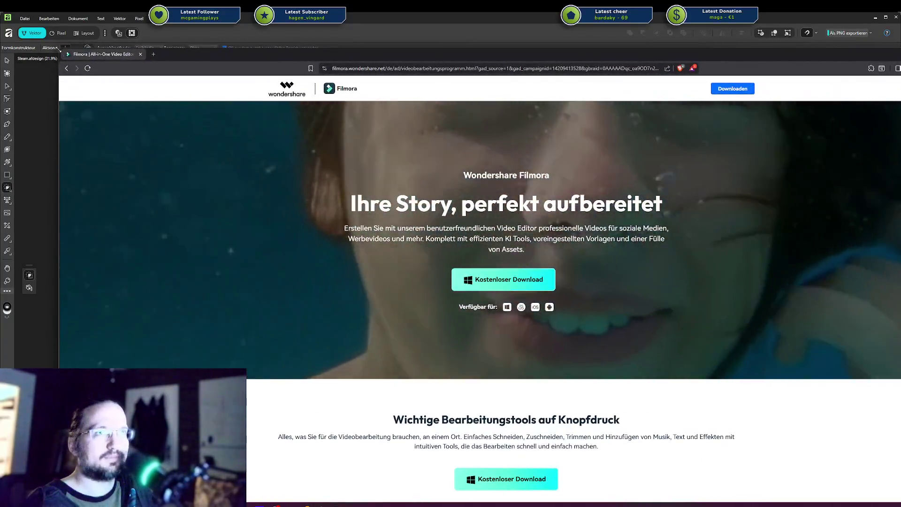
pyautogui.moveTo(310, 54)
pyautogui.mouseDown()
pyautogui.moveTo(633, 198)
pyautogui.moveTo(149, 104)
pyautogui.moveTo(299, 82)
pyautogui.mouseUp()
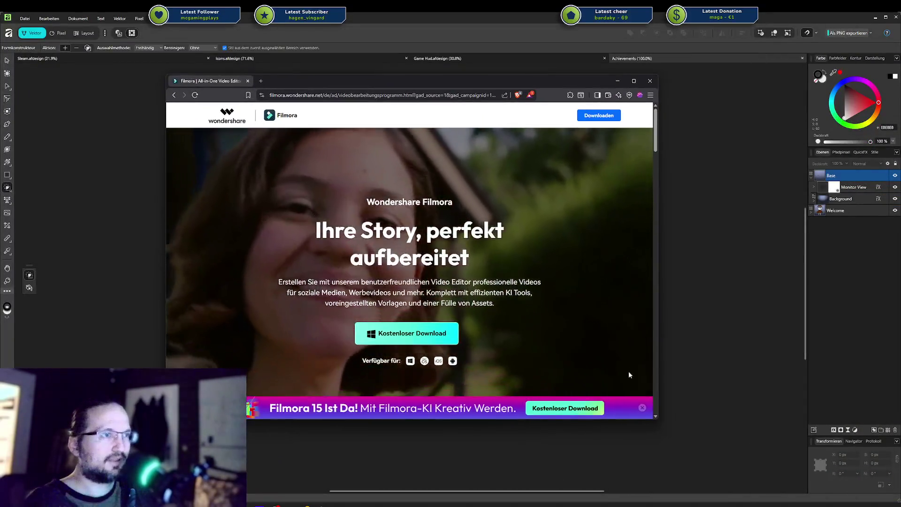
pyautogui.moveTo(587, 419); pyautogui.dragTo(586, 470)
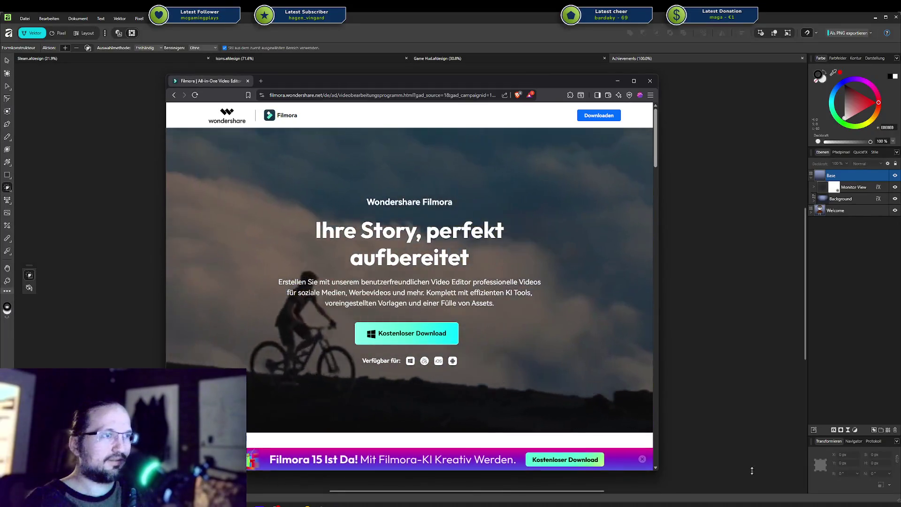
pyautogui.scroll(-3, 508, 336)
pyautogui.scroll(-4, 507, 336)
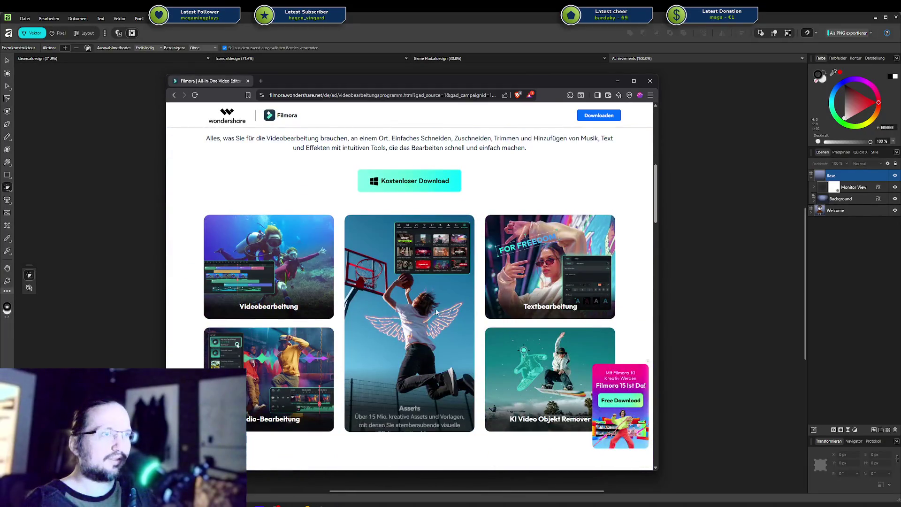
pyautogui.scroll(-2, 293, 276)
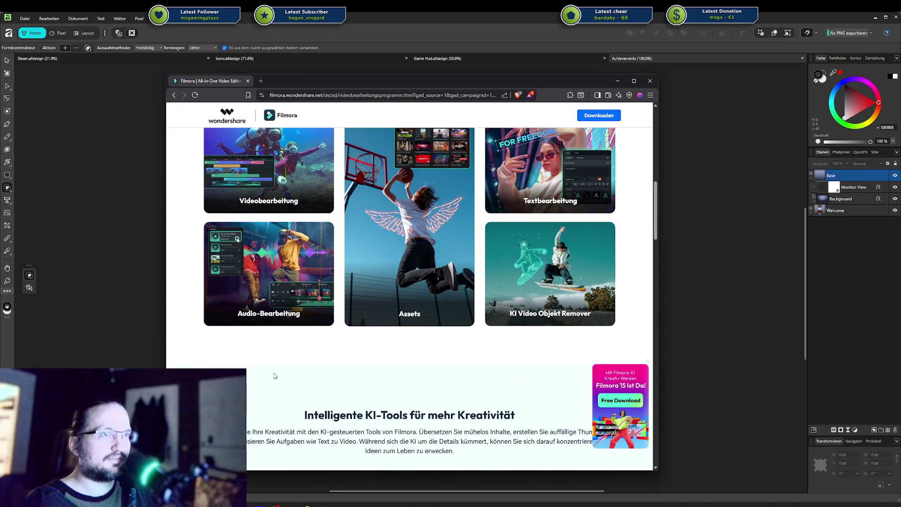
pyautogui.scroll(-3, 279, 364)
pyautogui.scroll(-3, 279, 361)
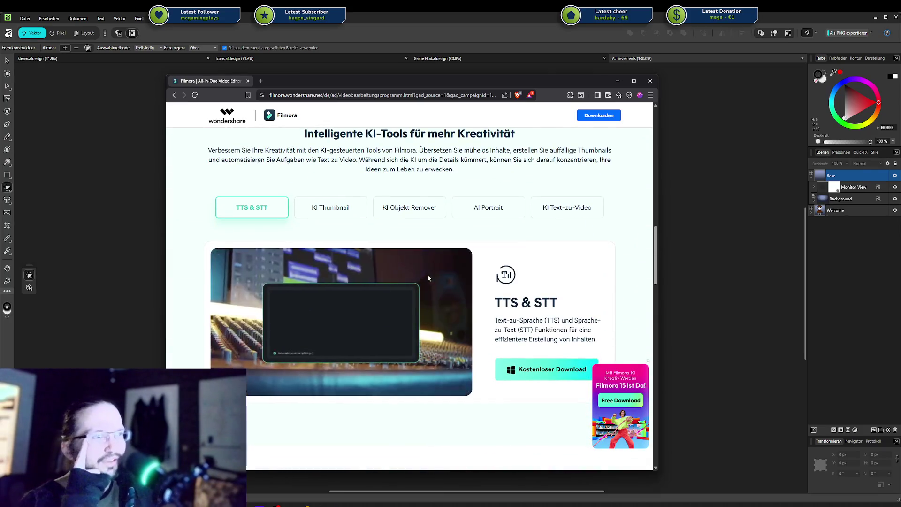
pyautogui.scroll(2, 392, 254)
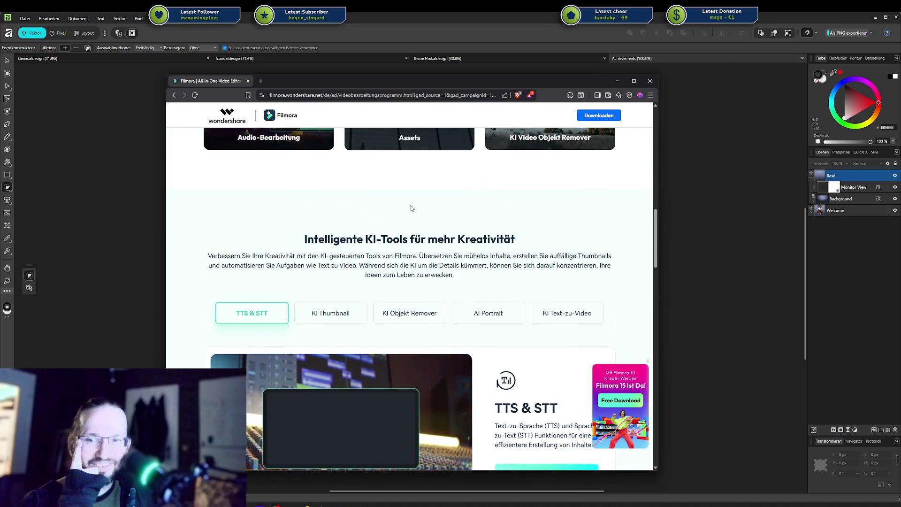
pyautogui.scroll(5, 469, 249)
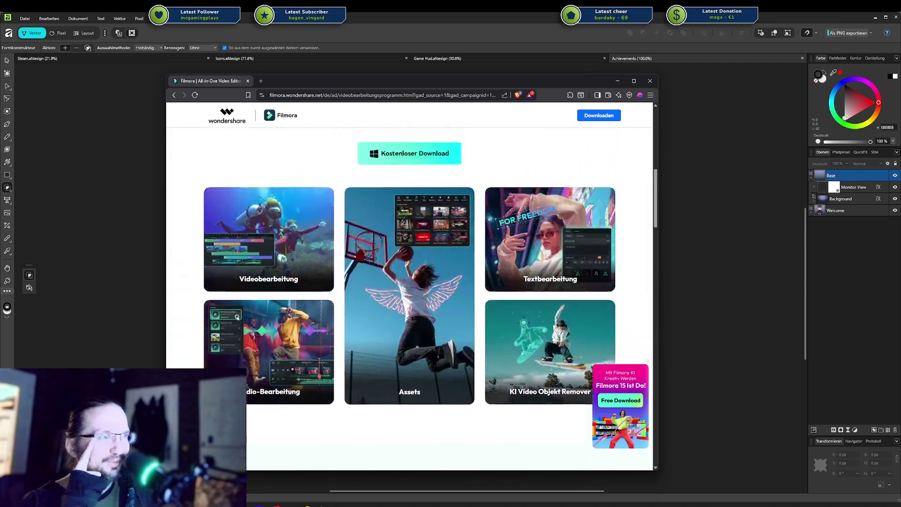
pyautogui.scroll(5, 524, 269)
pyautogui.scroll(3, 524, 269)
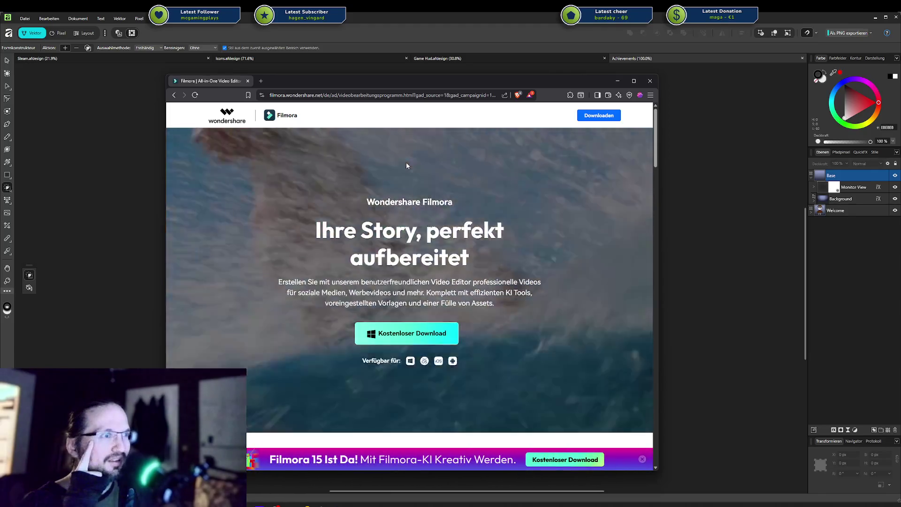
pyautogui.scroll(-3, 406, 165)
pyautogui.scroll(-3, 407, 166)
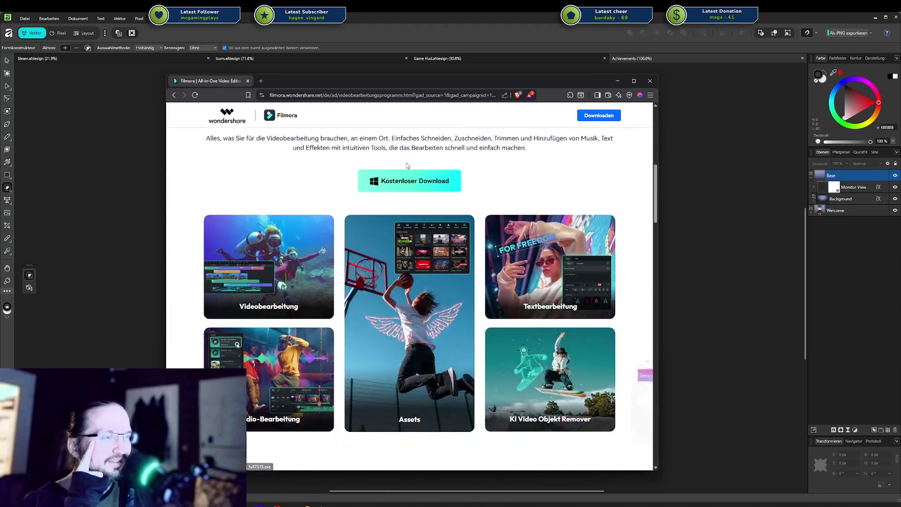
pyautogui.scroll(-3, 407, 165)
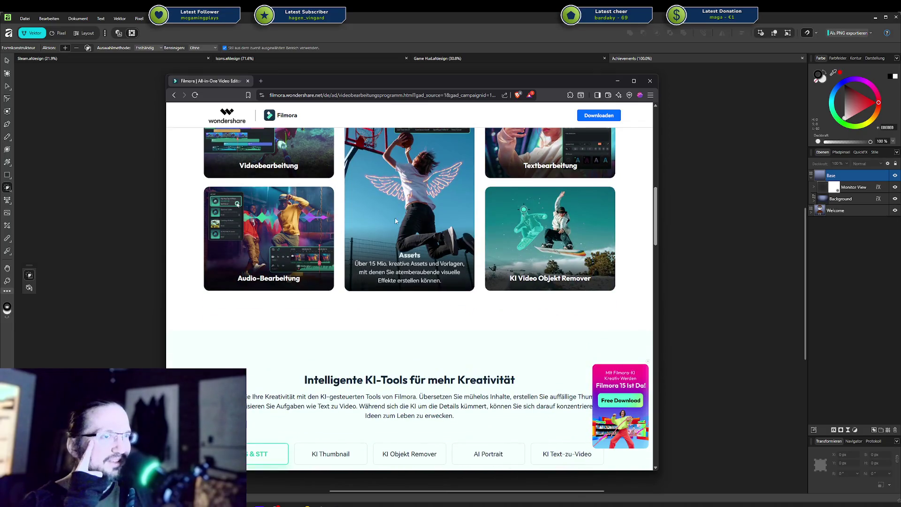
pyautogui.scroll(-2, 392, 244)
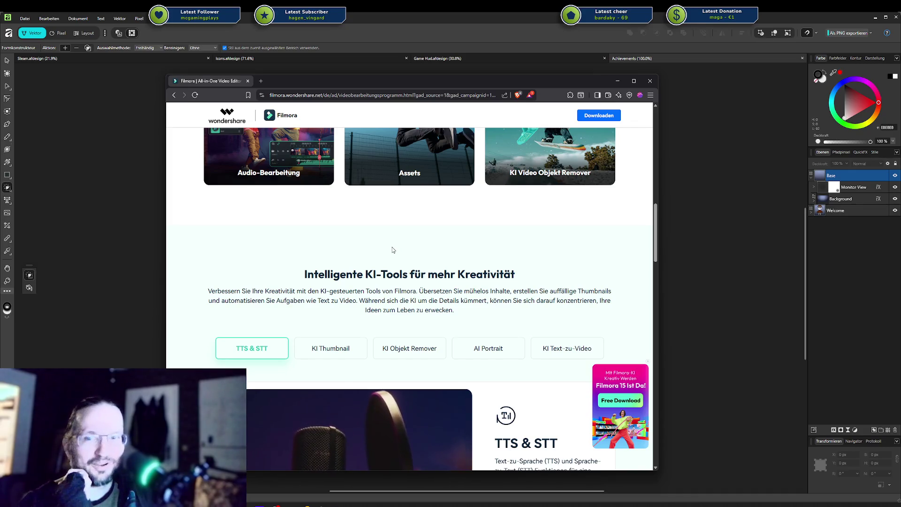
pyautogui.scroll(4, 394, 247)
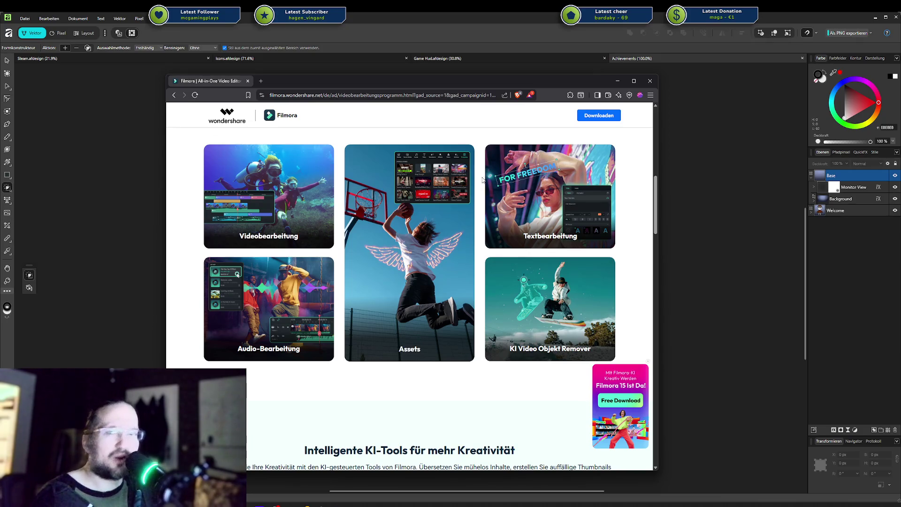
# Return to the Lightworks results, follow the sponsored link and start the free Filmora download
pyautogui.scroll(3, 471, 201)
pyautogui.scroll(5, 471, 200)
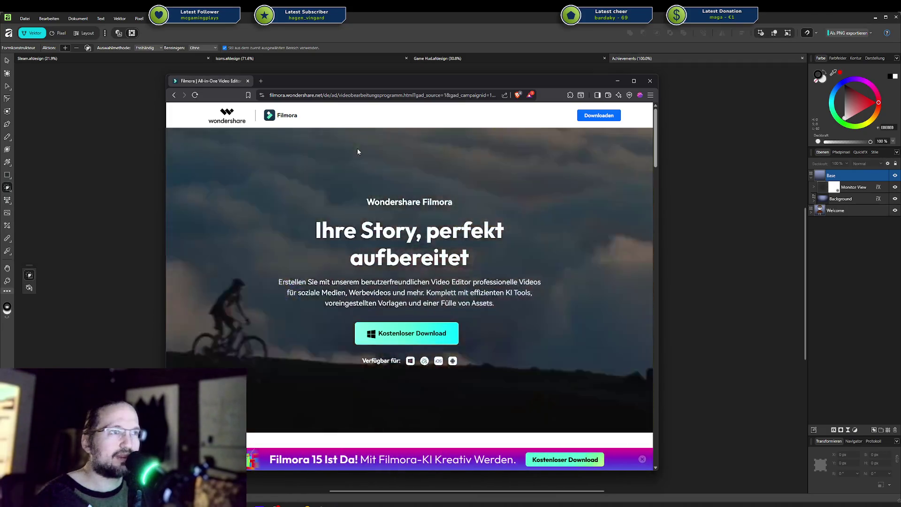
pyautogui.hotkey('alt', 'Left')
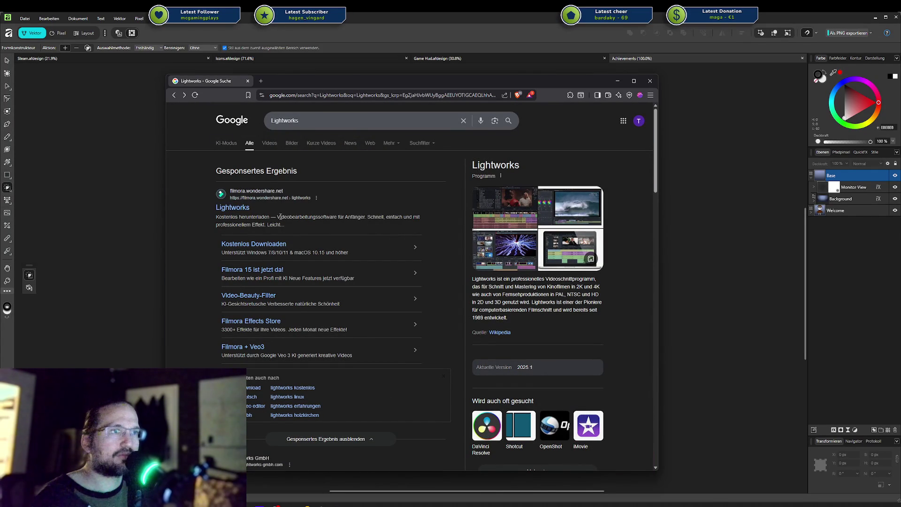
pyautogui.click(233, 207)
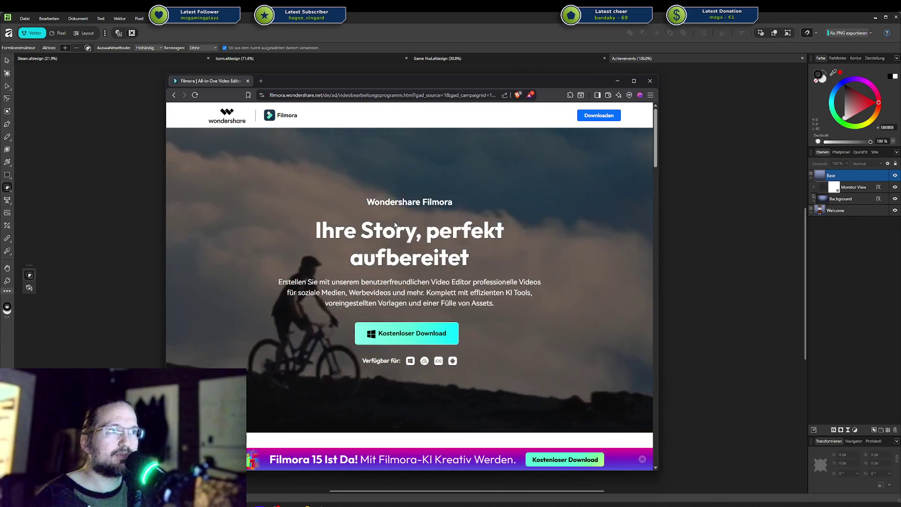
pyautogui.click(398, 331)
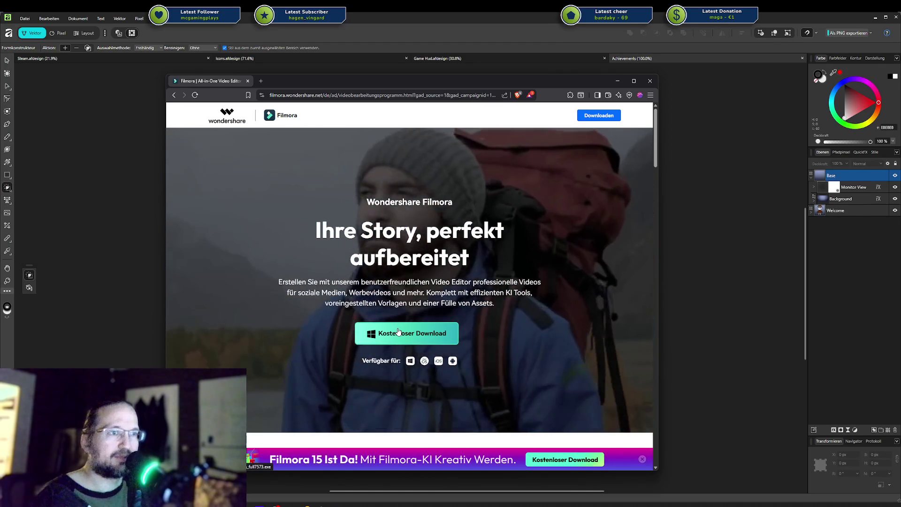
# Browse the Filmora page's one-click video, text and asset editing tools from top to bottom
pyautogui.scroll(-3, 345, 317)
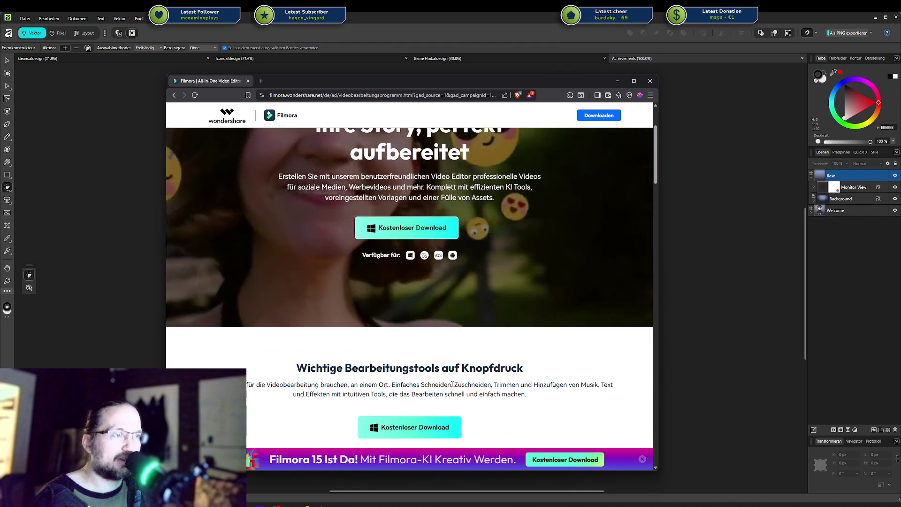
pyautogui.scroll(3, 306, 176)
pyautogui.scroll(-10, 297, 189)
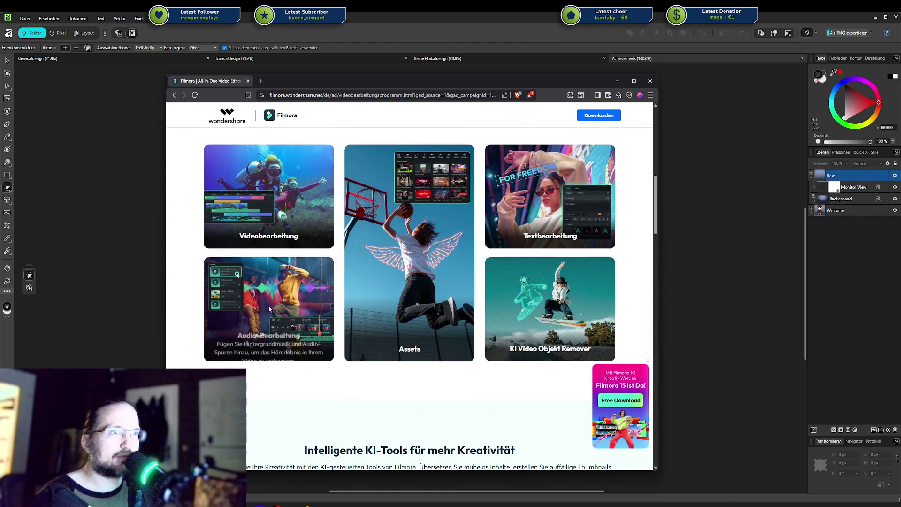
pyautogui.moveTo(268, 196)
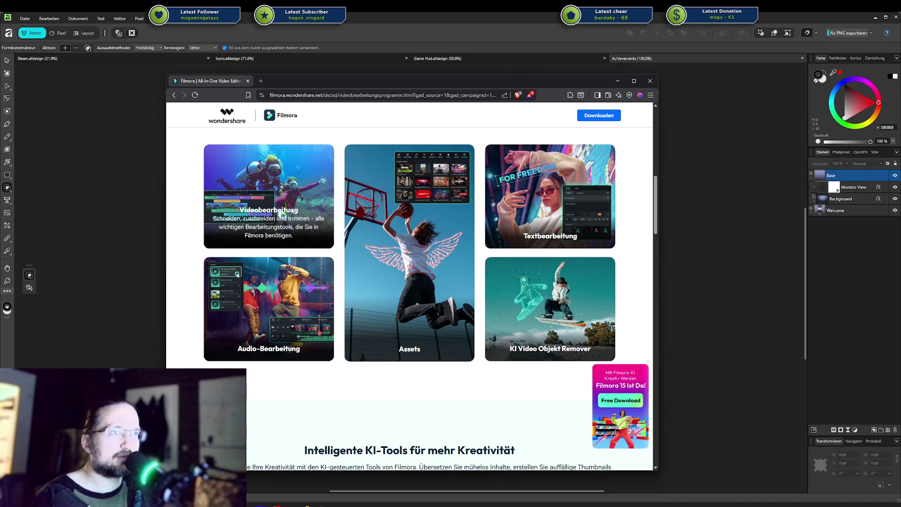
pyautogui.scroll(-5, 362, 252)
pyautogui.scroll(-4, 364, 253)
pyautogui.scroll(-4, 362, 253)
pyautogui.scroll(-6, 444, 263)
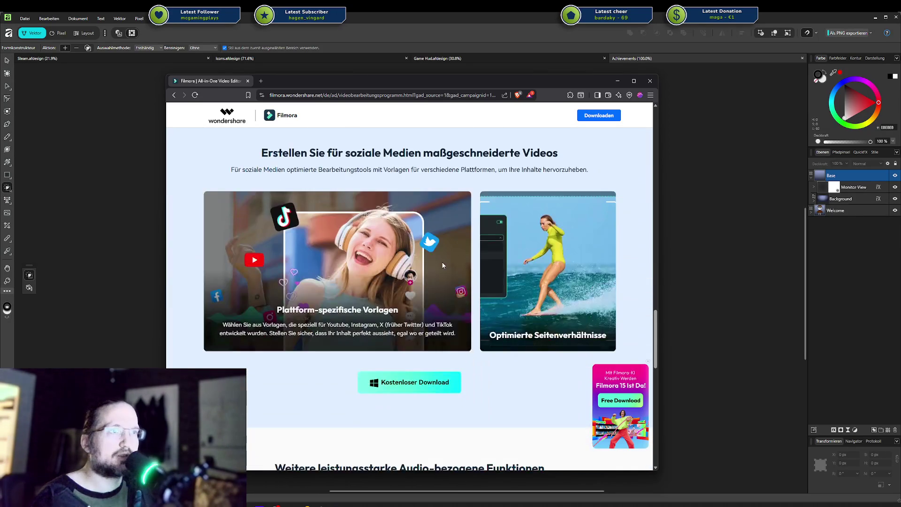
pyautogui.scroll(-5, 441, 262)
pyautogui.scroll(-4, 440, 266)
pyautogui.scroll(-3, 440, 266)
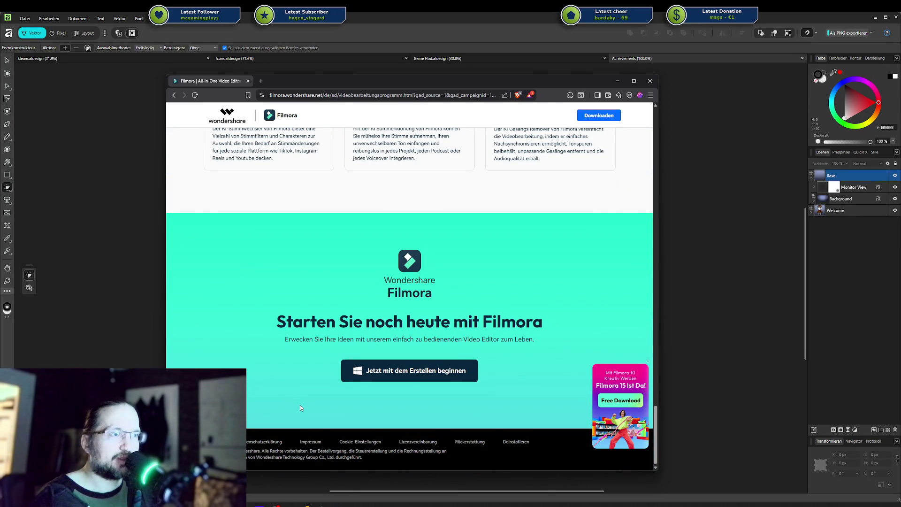
pyautogui.press('Home')
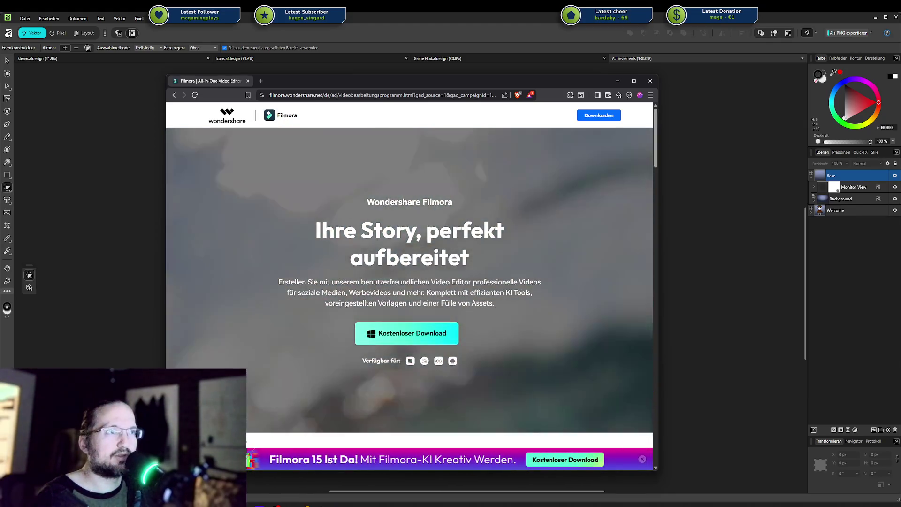
pyautogui.scroll(-3, 384, 250)
pyautogui.scroll(-3, 384, 250)
pyautogui.scroll(-2, 410, 261)
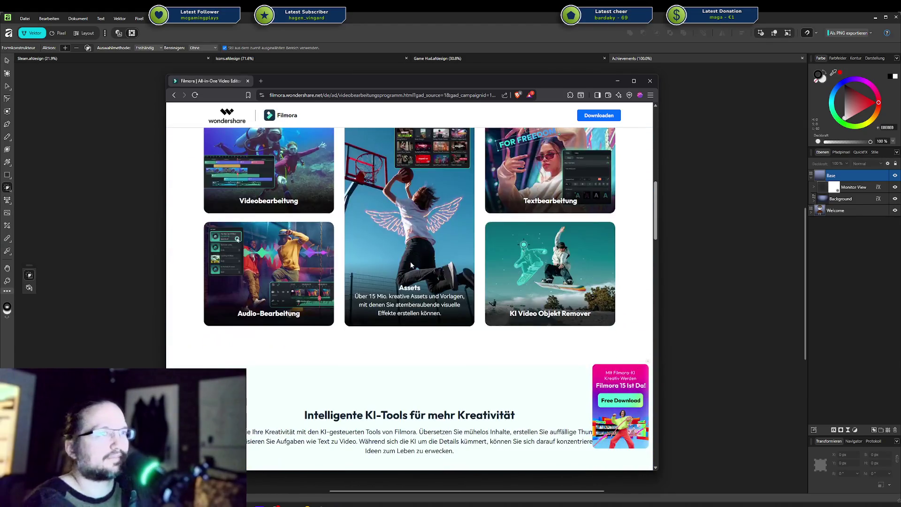
pyautogui.scroll(-3, 391, 277)
pyautogui.scroll(-3, 455, 291)
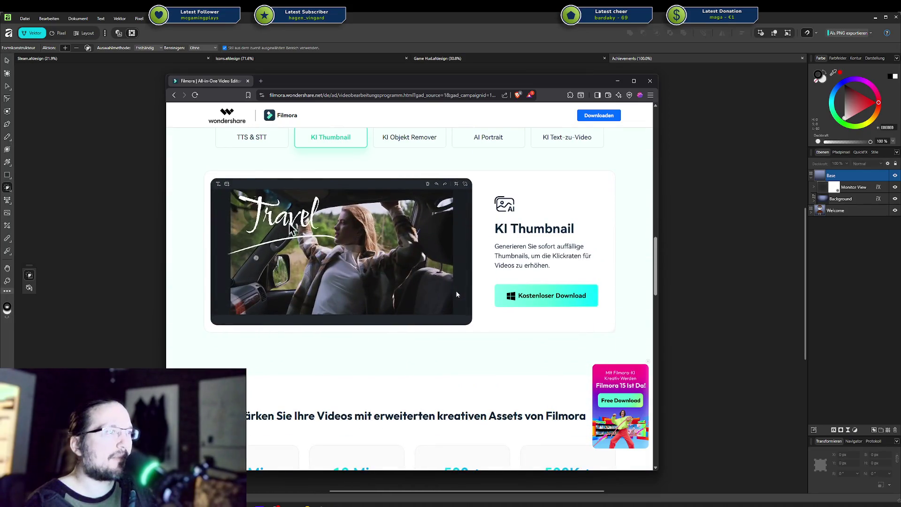
pyautogui.scroll(-3, 458, 294)
pyautogui.scroll(-3, 457, 294)
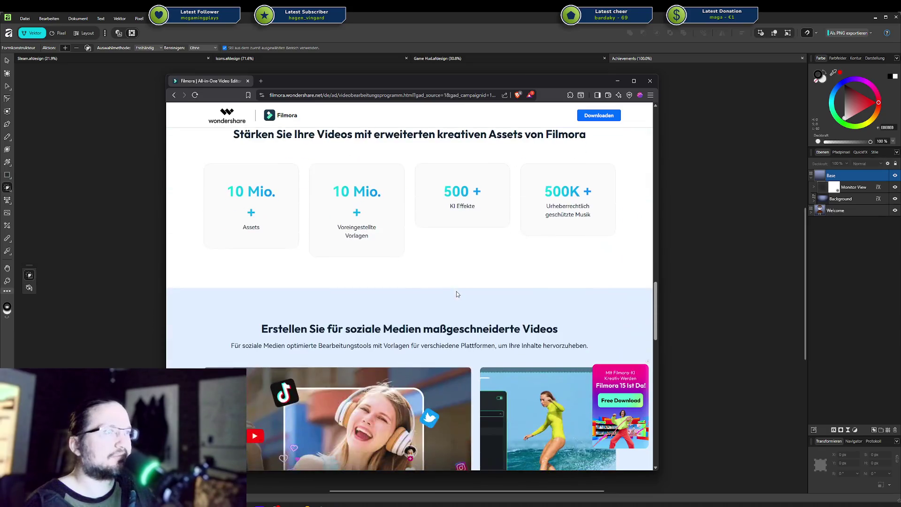
pyautogui.scroll(-3, 458, 294)
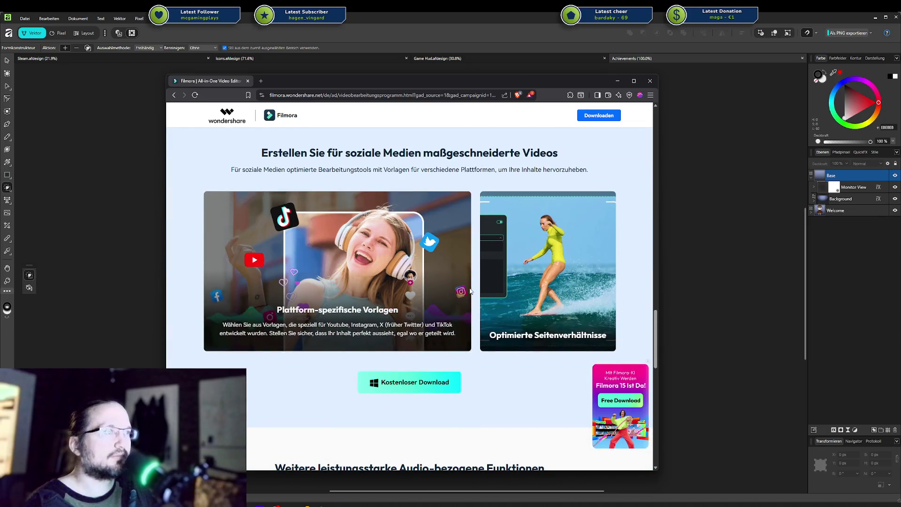
pyautogui.scroll(-5, 470, 291)
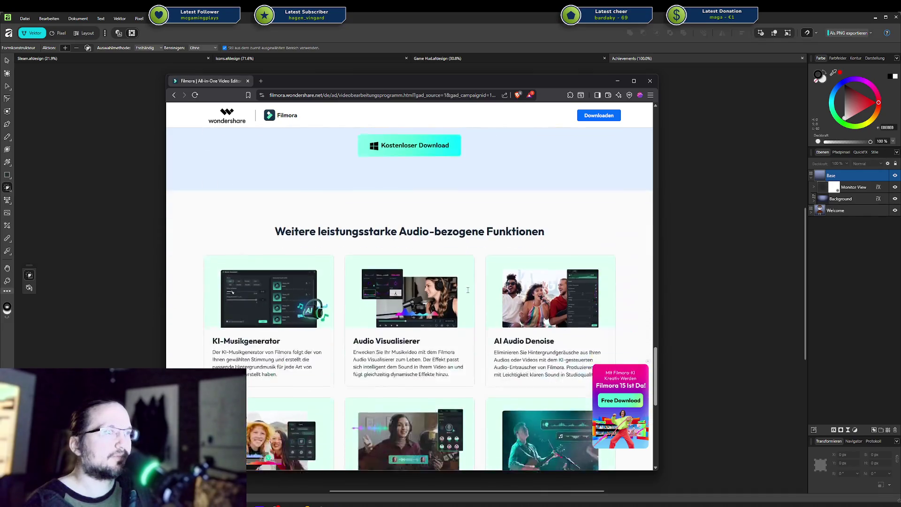
pyautogui.scroll(-4, 468, 292)
pyautogui.scroll(-3, 465, 292)
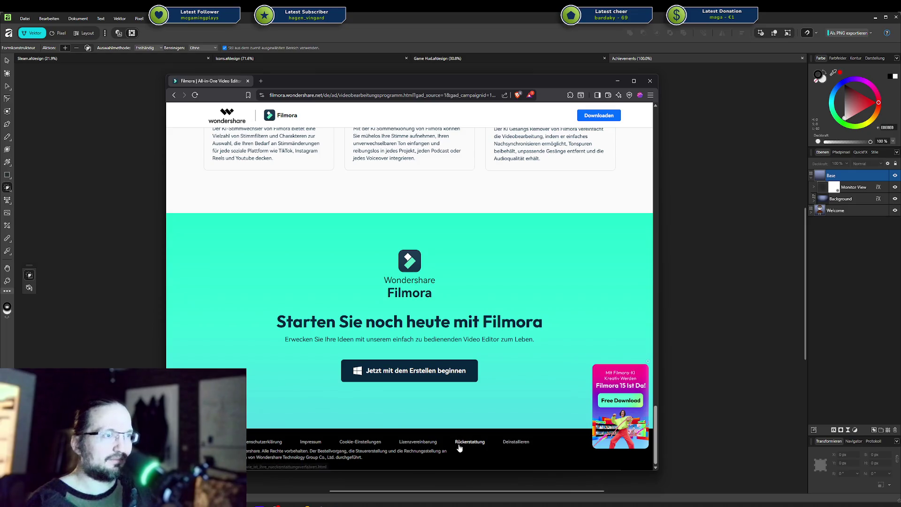
pyautogui.scroll(5, 469, 447)
pyautogui.scroll(5, 466, 413)
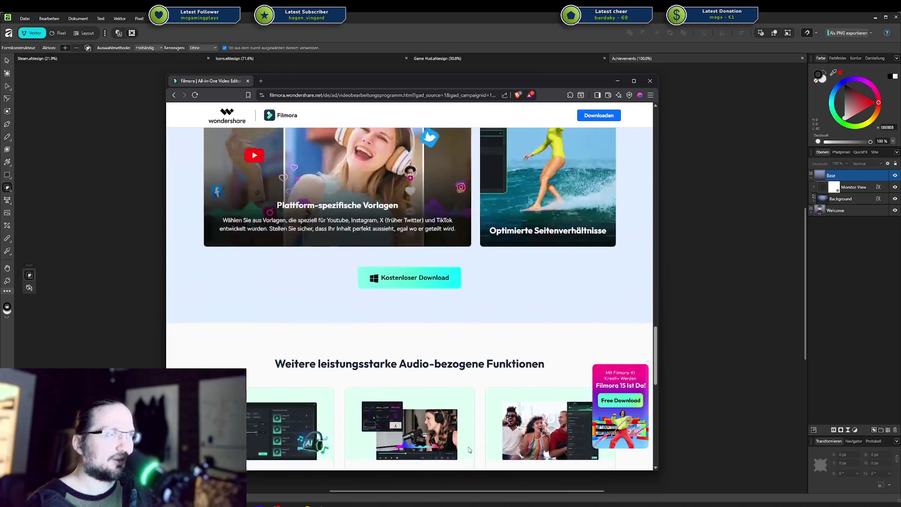
pyautogui.scroll(5, 464, 375)
pyautogui.scroll(3, 462, 338)
pyautogui.scroll(5, 462, 319)
pyautogui.scroll(3, 450, 312)
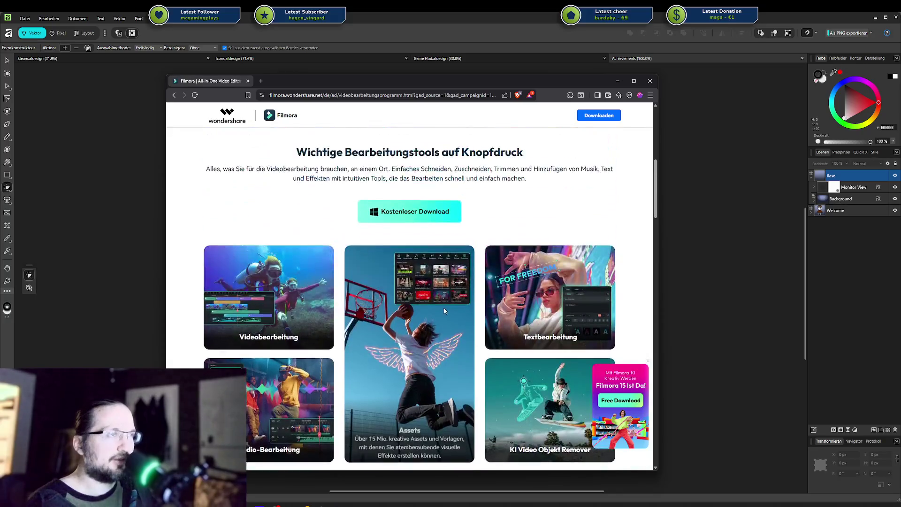
pyautogui.scroll(3, 443, 308)
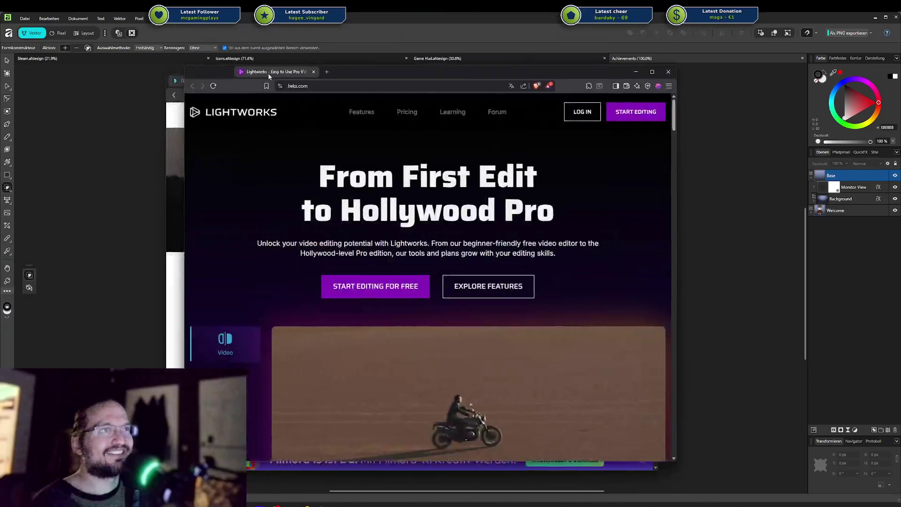
# Merge the Lightworks window into the browser, dismiss its signup popup and close the Filmora tab
pyautogui.moveTo(113, 148); pyautogui.dragTo(339, 82)
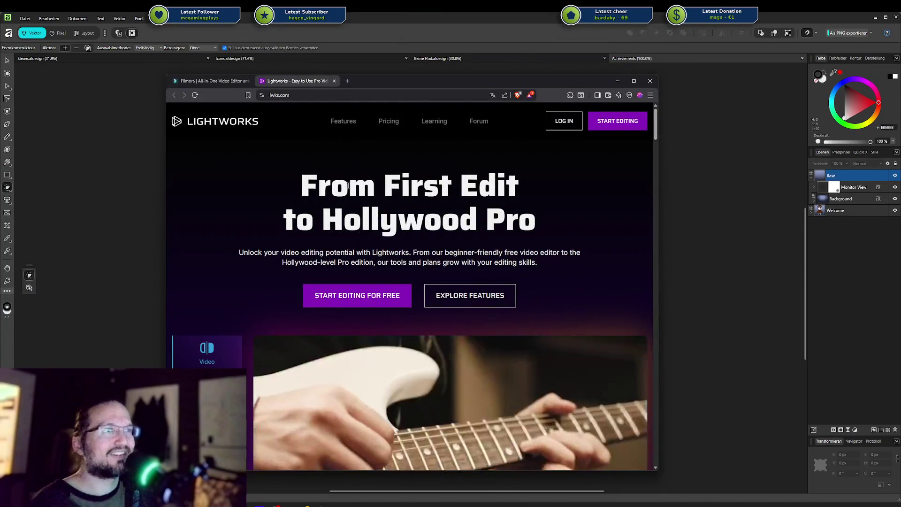
pyautogui.scroll(-2, 401, 237)
pyautogui.scroll(-3, 402, 238)
pyautogui.scroll(-2, 402, 237)
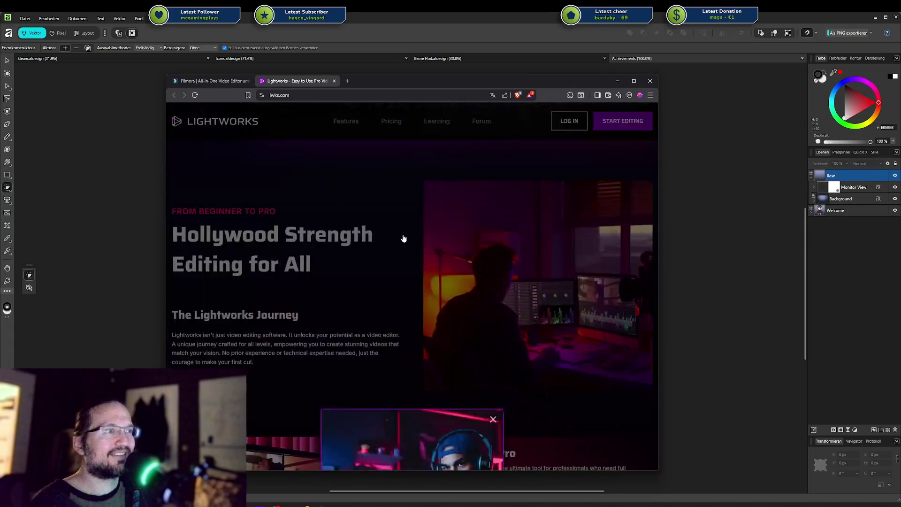
pyautogui.click(492, 183)
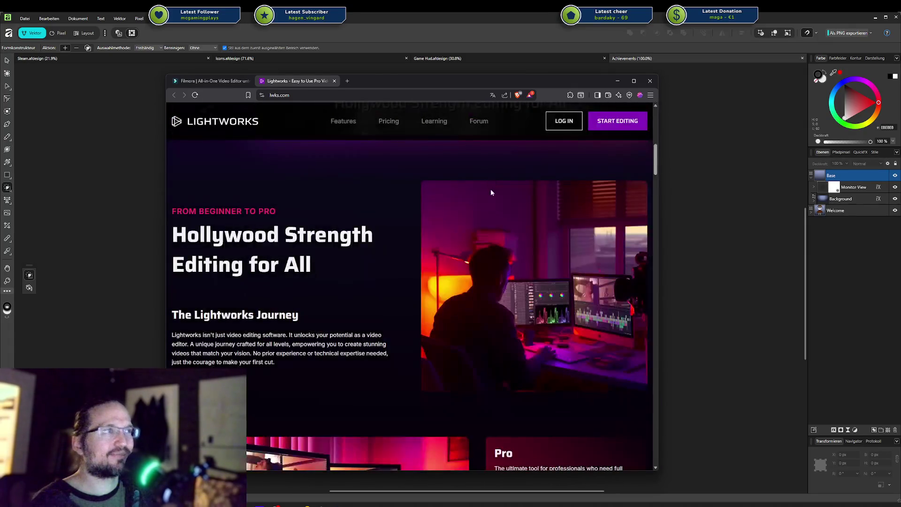
pyautogui.scroll(5, 491, 190)
pyautogui.scroll(5, 355, 142)
pyautogui.click(213, 81)
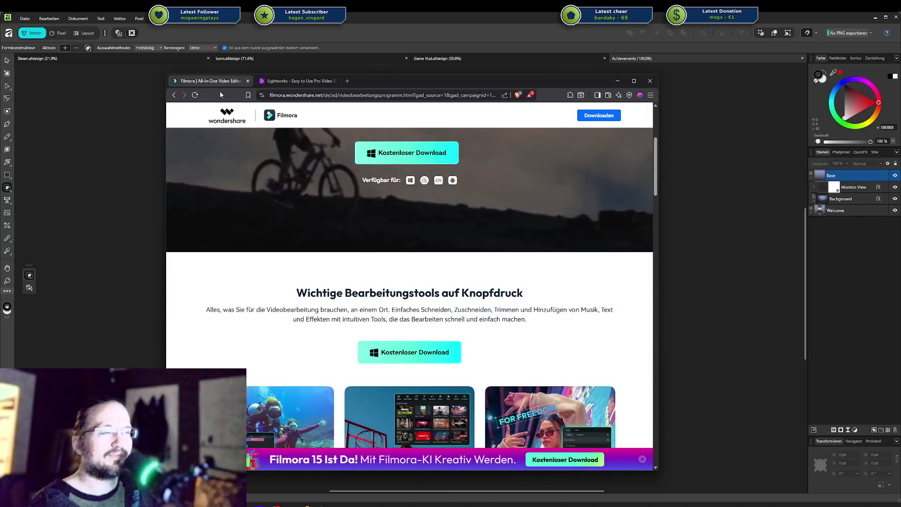
pyautogui.middleClick(192, 80)
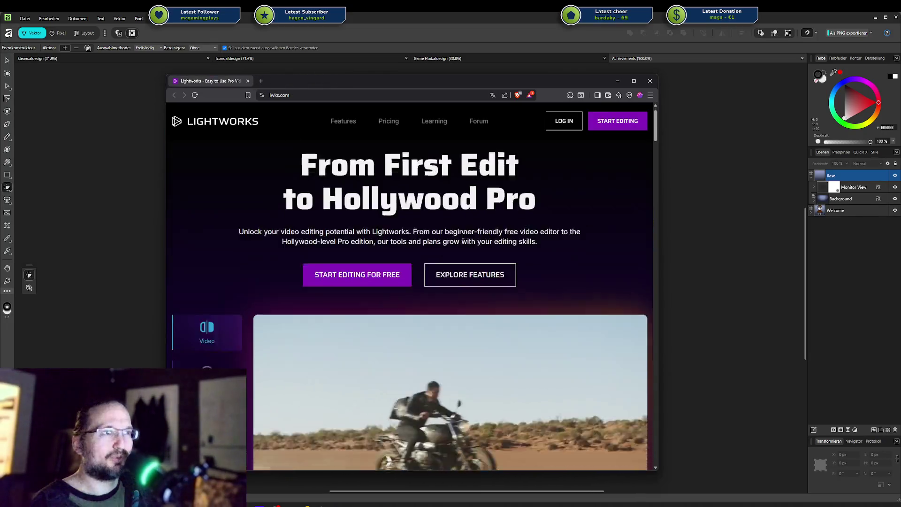
# Scroll lwks.com past features, integrations and film showcase to the 'Join a Community' section
pyautogui.scroll(-3, 206, 178)
pyautogui.scroll(-4, 202, 176)
pyautogui.scroll(-5, 228, 188)
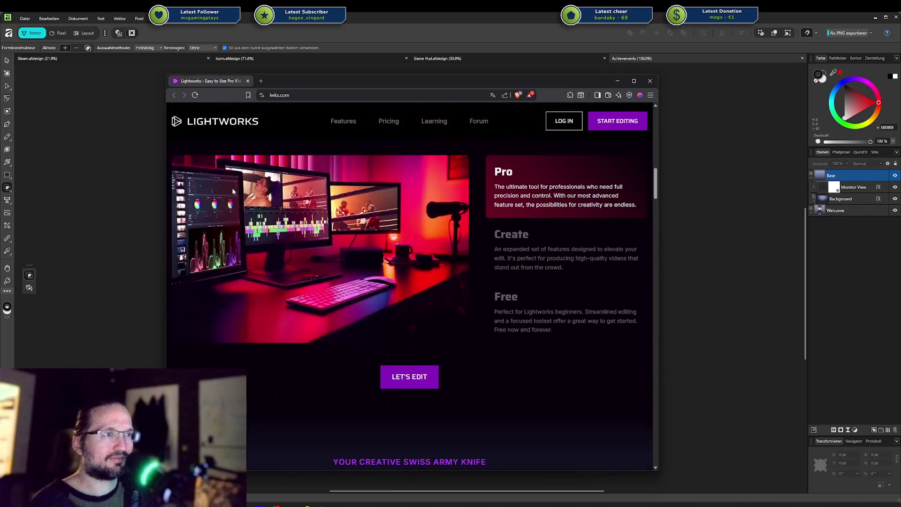
pyautogui.scroll(-6, 459, 274)
pyautogui.scroll(-8, 457, 271)
pyautogui.scroll(-5, 458, 270)
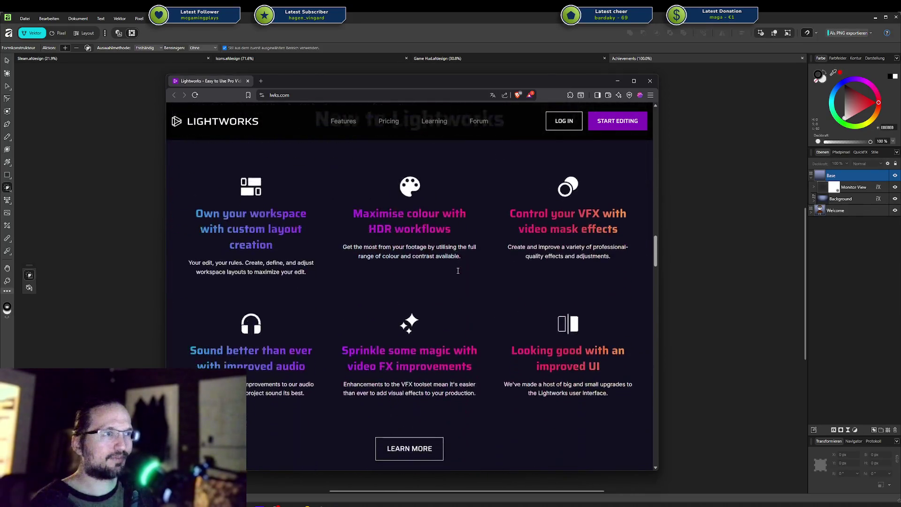
pyautogui.scroll(-5, 458, 274)
pyautogui.scroll(-4, 456, 272)
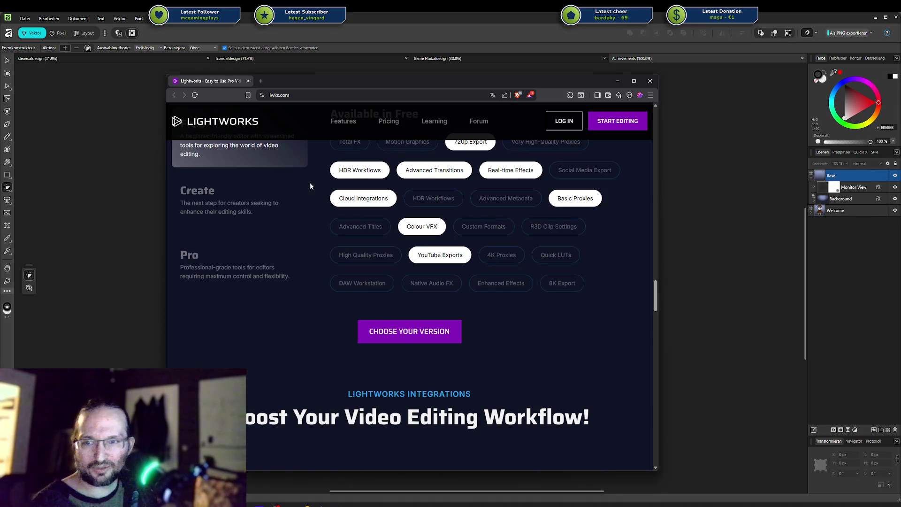
pyautogui.moveTo(562, 283)
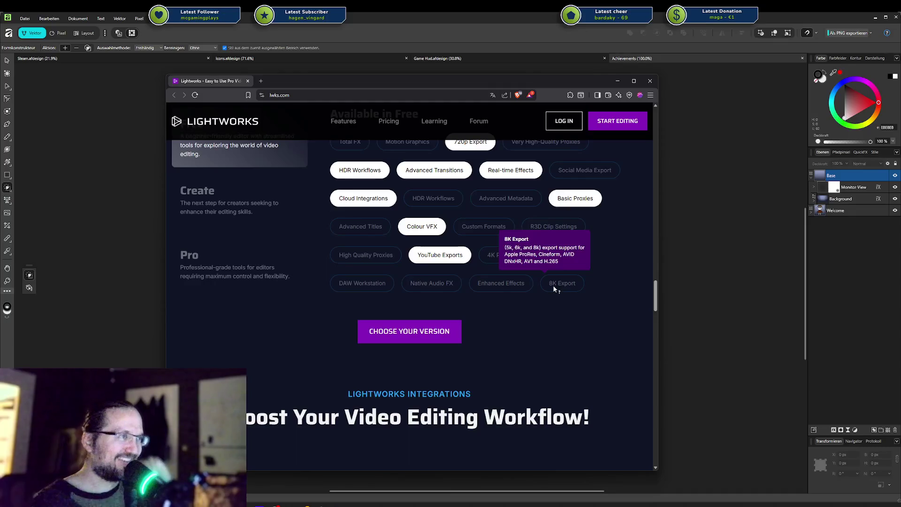
pyautogui.scroll(-5, 553, 285)
pyautogui.scroll(-3, 456, 244)
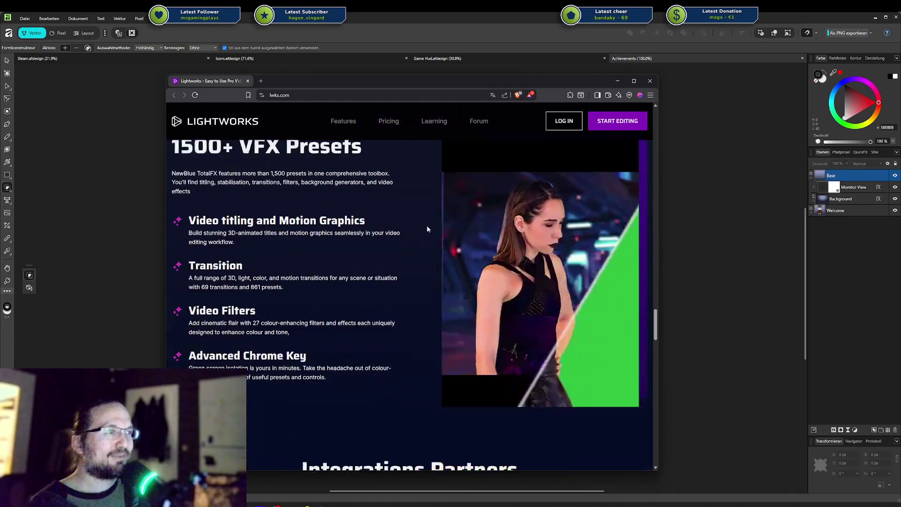
pyautogui.scroll(-3, 387, 200)
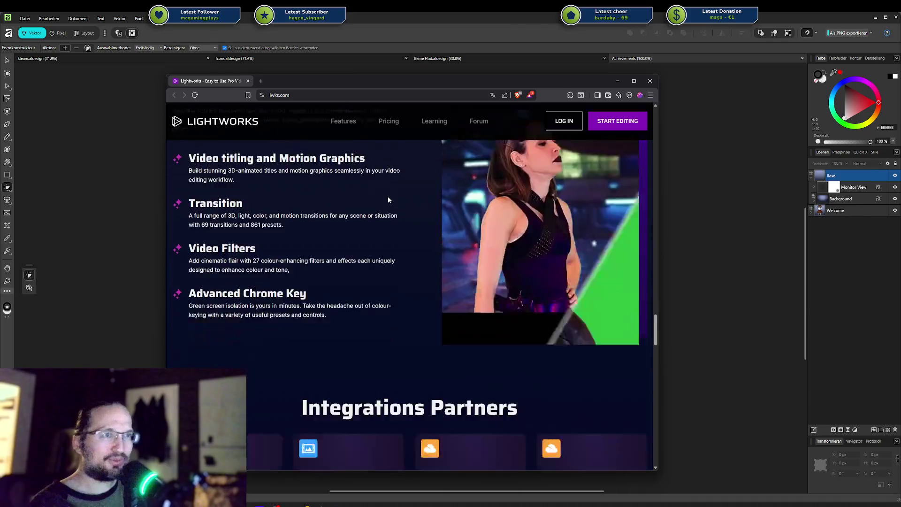
pyautogui.scroll(3, 383, 201)
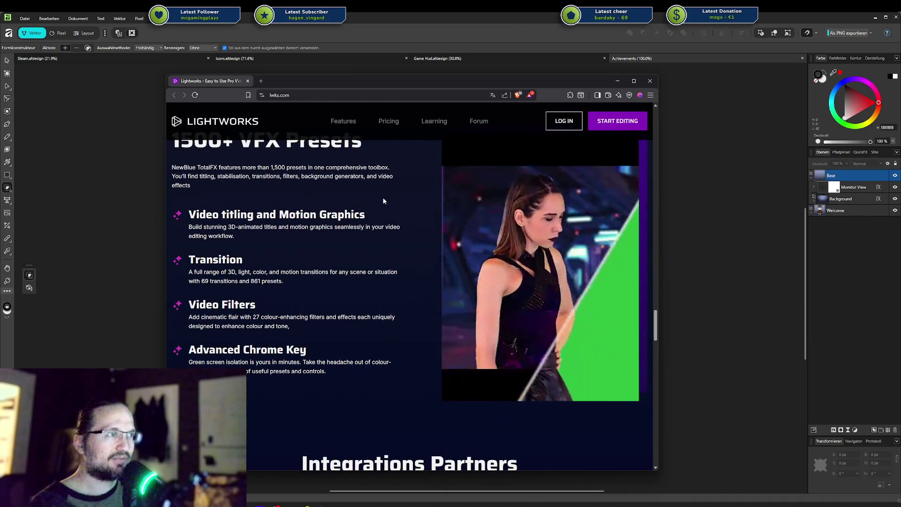
pyautogui.scroll(-4, 383, 201)
pyautogui.scroll(-5, 383, 201)
pyautogui.scroll(-1, 383, 201)
pyautogui.scroll(-3, 383, 201)
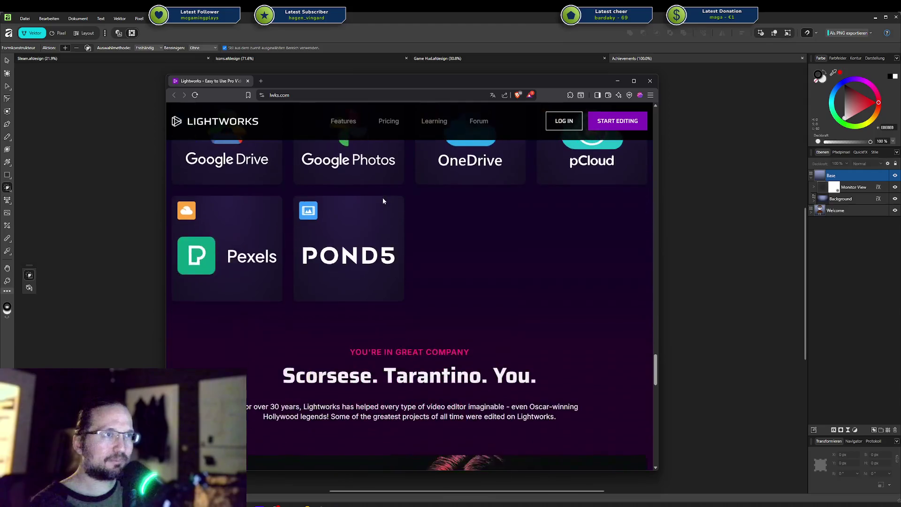
pyautogui.scroll(-4, 383, 201)
pyautogui.scroll(-3, 382, 200)
pyautogui.scroll(-1, 383, 201)
pyautogui.scroll(2, 383, 201)
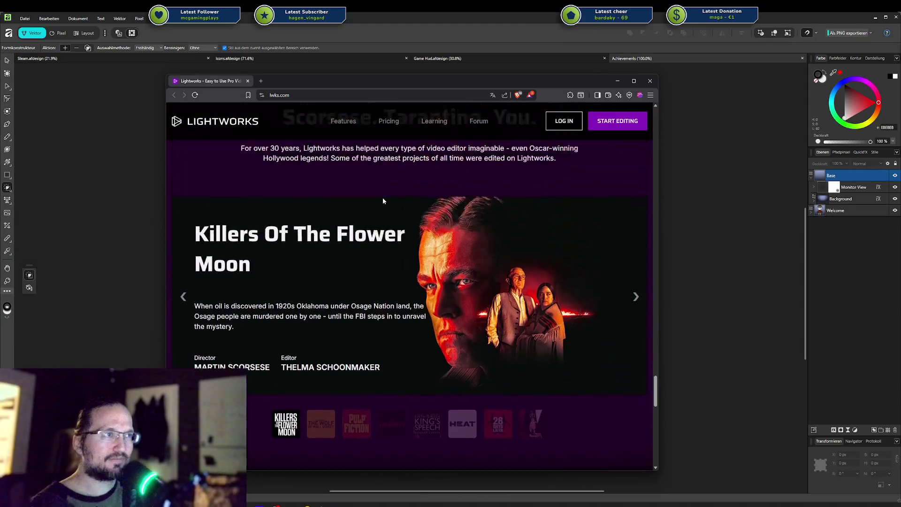
pyautogui.scroll(-6, 383, 201)
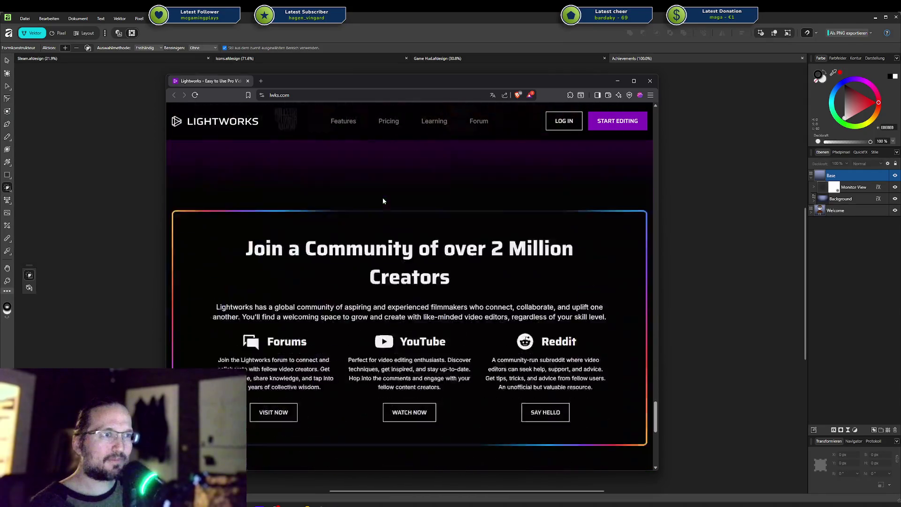
pyautogui.scroll(-5, 383, 201)
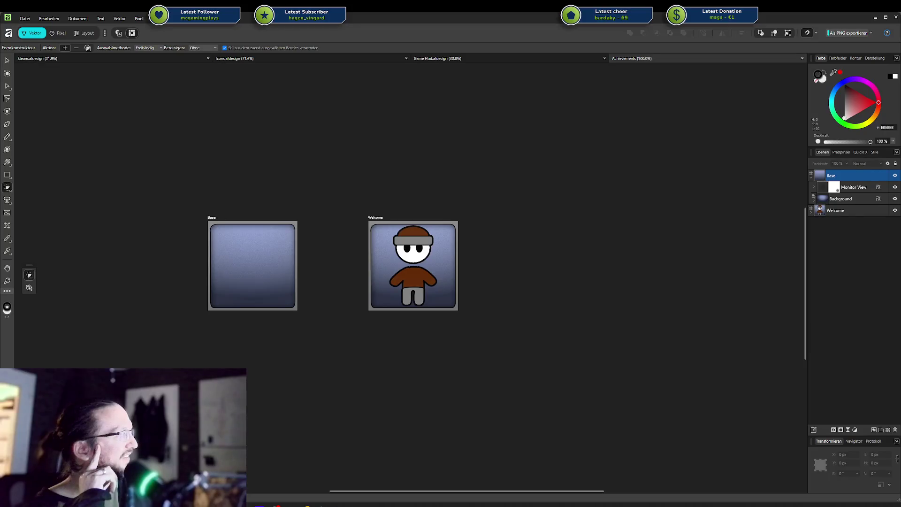
# Bring the Brave window with the assets PDF on screen, maximize it and jump to the end
pyautogui.moveTo(874, 177)
pyautogui.mouseDown()
pyautogui.moveTo(130, 126)
pyautogui.moveTo(18, 68)
pyautogui.mouseUp()
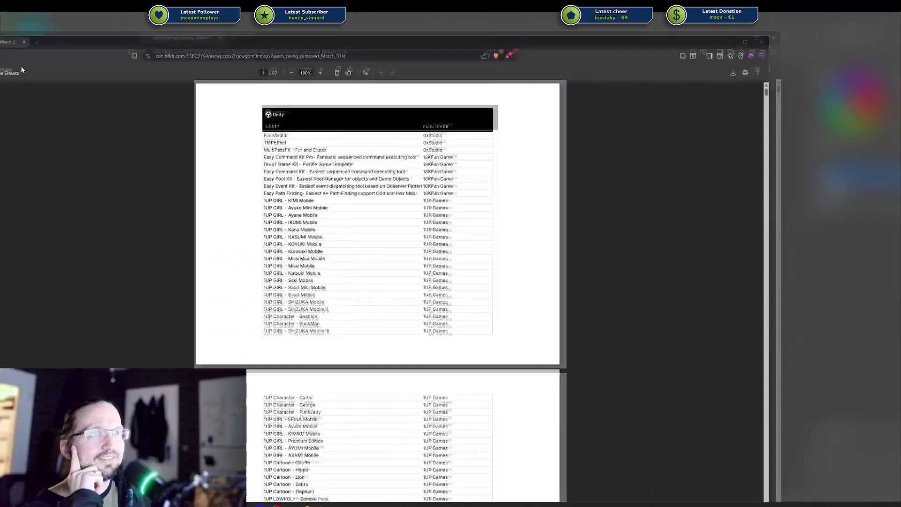
pyautogui.doubleClick(14, 66)
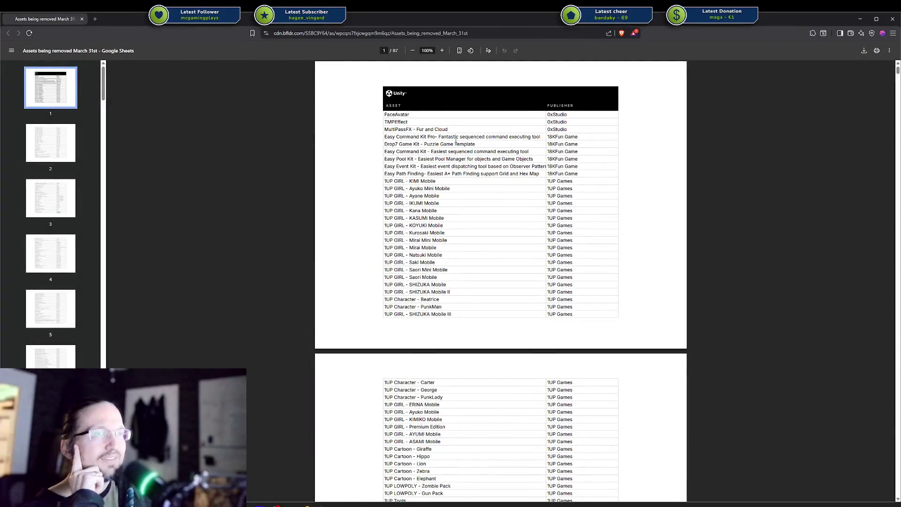
pyautogui.moveTo(897, 70)
pyautogui.mouseDown()
pyautogui.moveTo(887, 233)
pyautogui.moveTo(898, 491)
pyautogui.mouseUp()
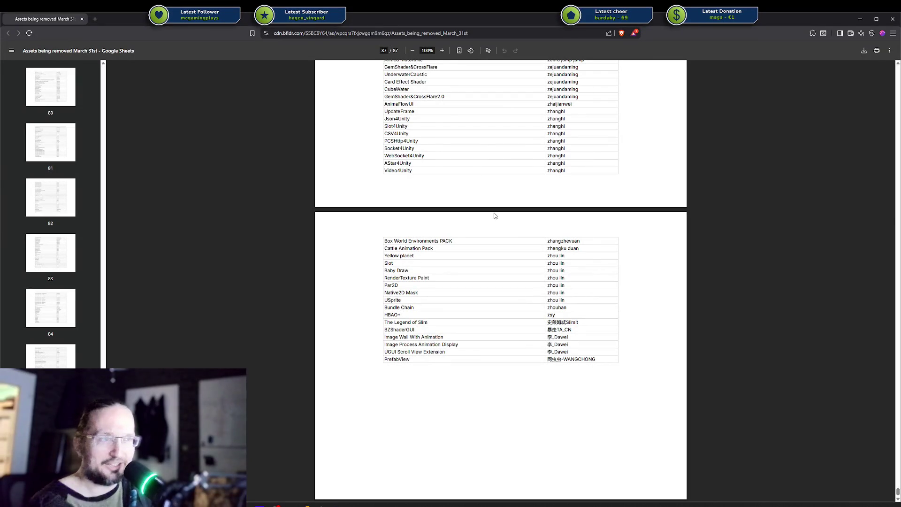
# Skim the asset listings, briefly selecting rows down to Video4Unity and clearing the selection
pyautogui.scroll(4, 489, 171)
pyautogui.scroll(1, 391, 201)
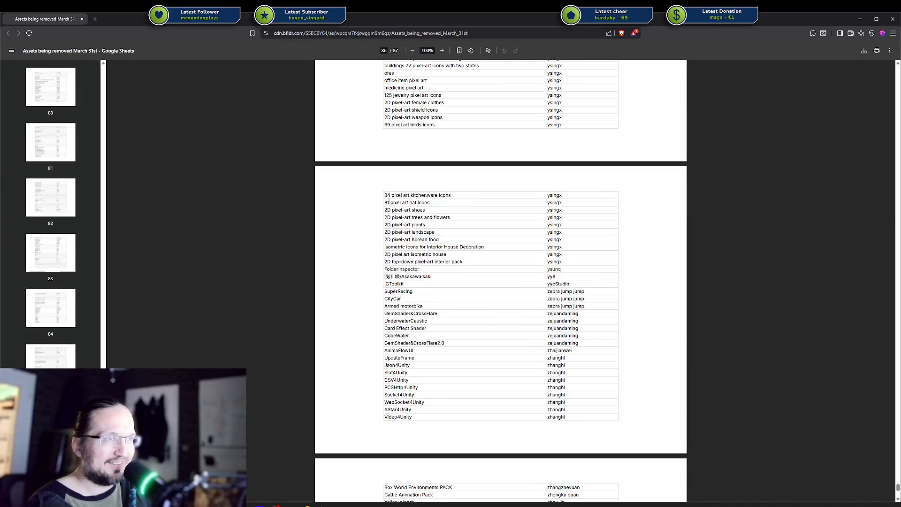
pyautogui.moveTo(519, 343); pyautogui.dragTo(568, 415)
pyautogui.click(568, 415)
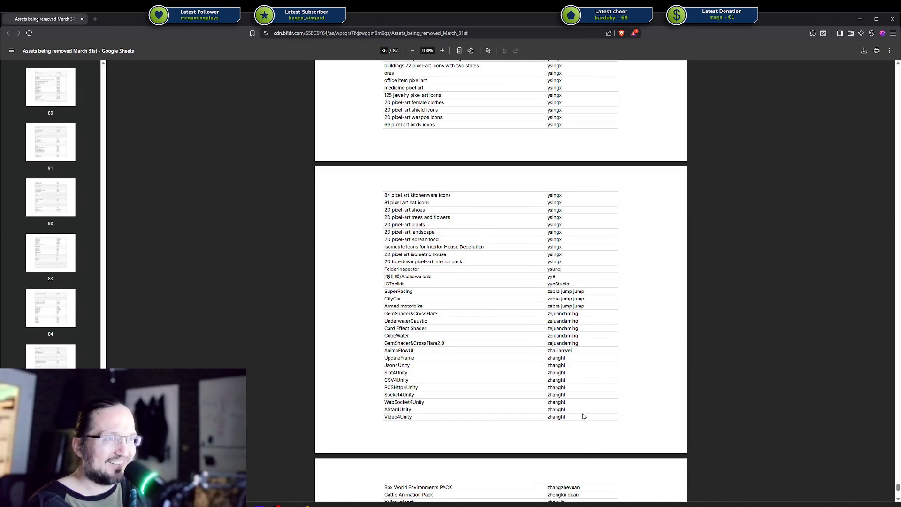
pyautogui.scroll(1, 428, 291)
pyautogui.scroll(6, 428, 291)
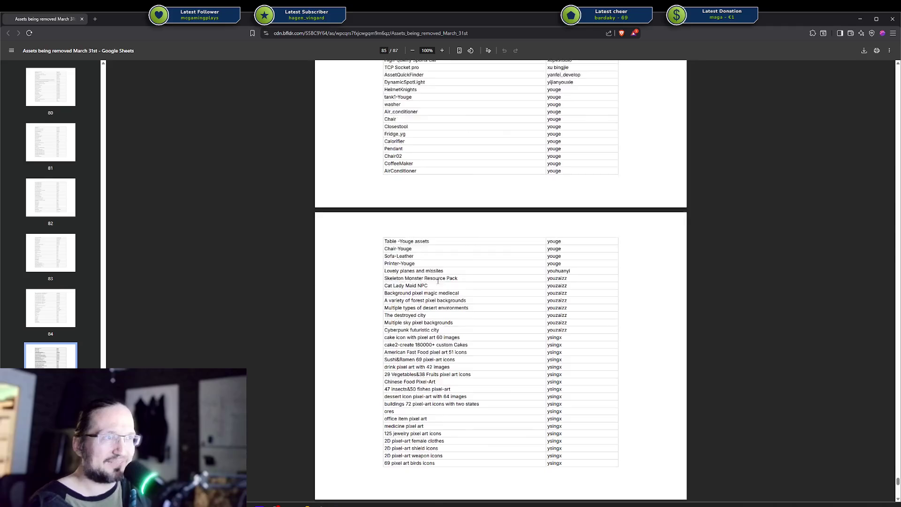
pyautogui.moveTo(897, 484); pyautogui.dragTo(897, 320)
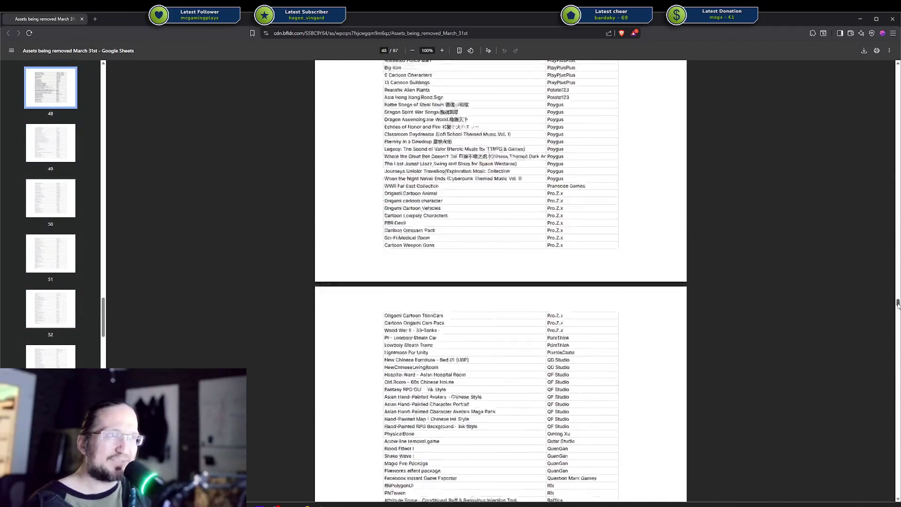
pyautogui.moveTo(897, 320); pyautogui.dragTo(862, 218)
pyautogui.moveTo(401, 169); pyautogui.dragTo(493, 267)
pyautogui.click(466, 379)
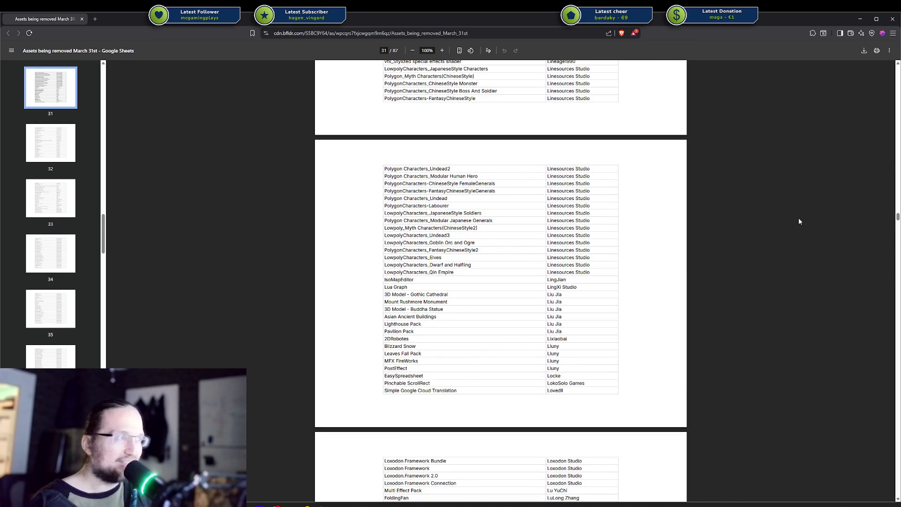
# Drag the scrollbar through more pages, check the Tool Bundle rows, then return to the top
pyautogui.moveTo(898, 215)
pyautogui.mouseDown()
pyautogui.moveTo(881, 204)
pyautogui.moveTo(869, 443)
pyautogui.mouseUp()
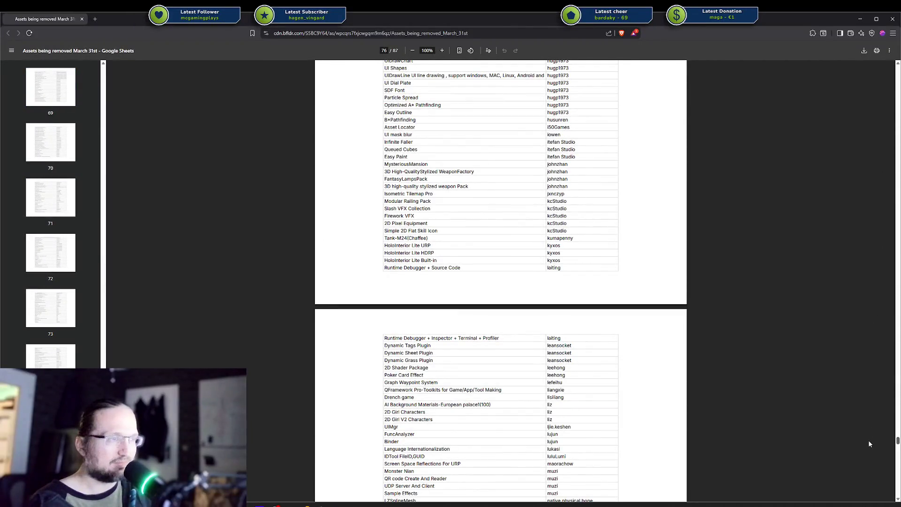
pyautogui.moveTo(869, 443); pyautogui.dragTo(866, 479)
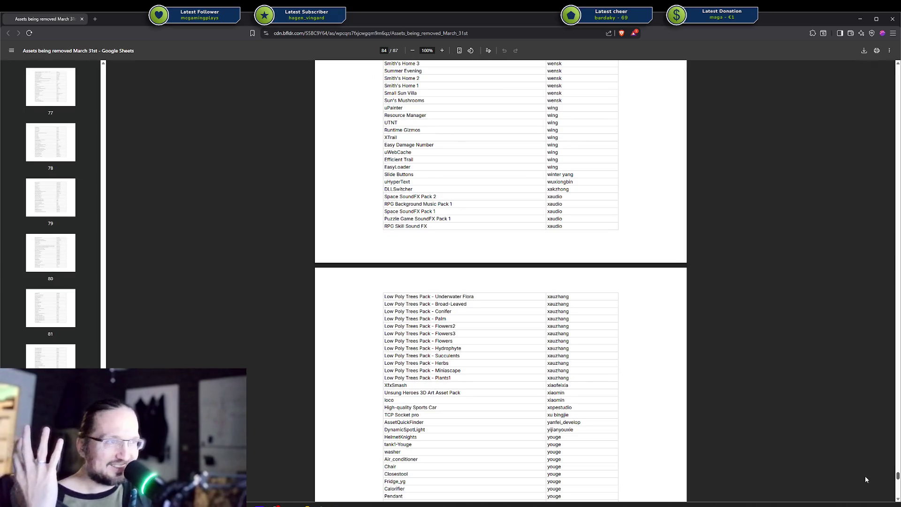
pyautogui.moveTo(866, 476); pyautogui.dragTo(865, 480)
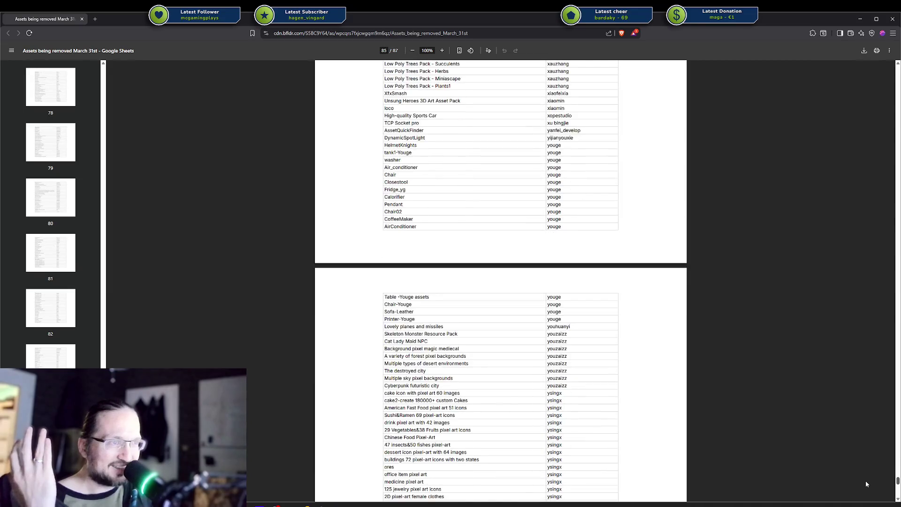
pyautogui.scroll(1, 742, 384)
pyautogui.scroll(3, 725, 359)
pyautogui.scroll(4, 726, 358)
pyautogui.moveTo(385, 150); pyautogui.dragTo(428, 255)
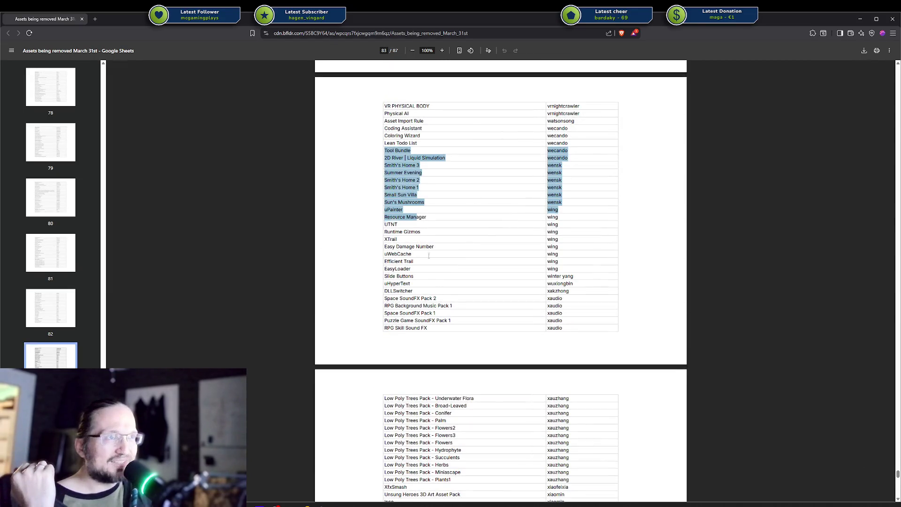
pyautogui.click(450, 305)
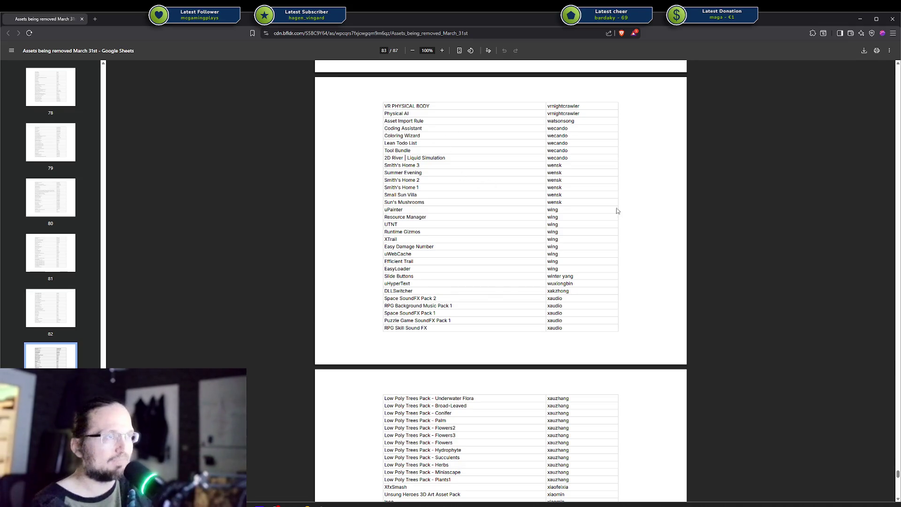
pyautogui.moveTo(897, 474)
pyautogui.mouseDown()
pyautogui.moveTo(897, 492)
pyautogui.moveTo(881, 57)
pyautogui.mouseUp()
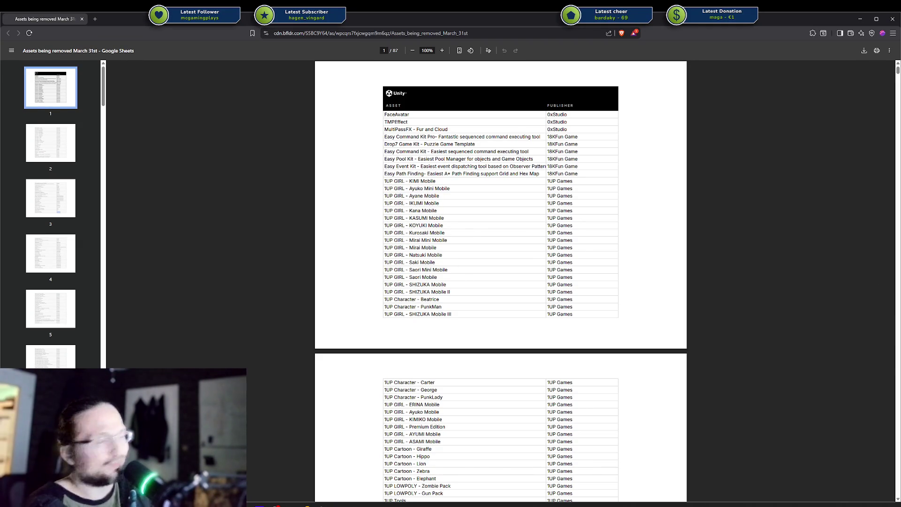
# Page through the first part of the removed-assets list using the scrollbar
pyautogui.moveTo(557, 243); pyautogui.dragTo(558, 206)
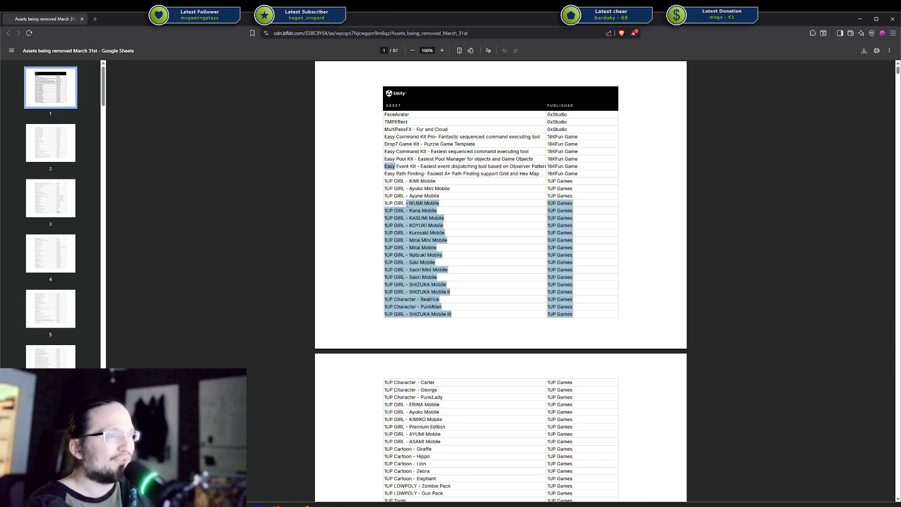
pyautogui.scroll(-10, 572, 225)
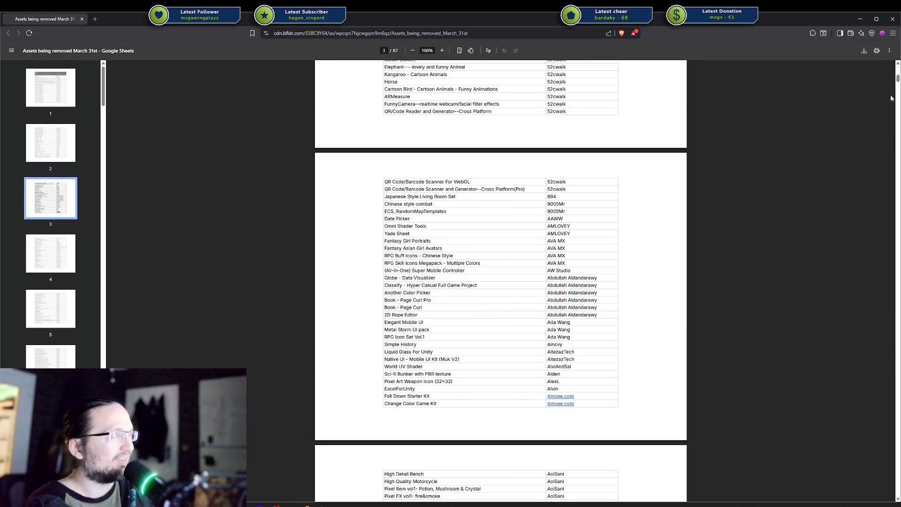
pyautogui.moveTo(897, 86); pyautogui.dragTo(896, 114)
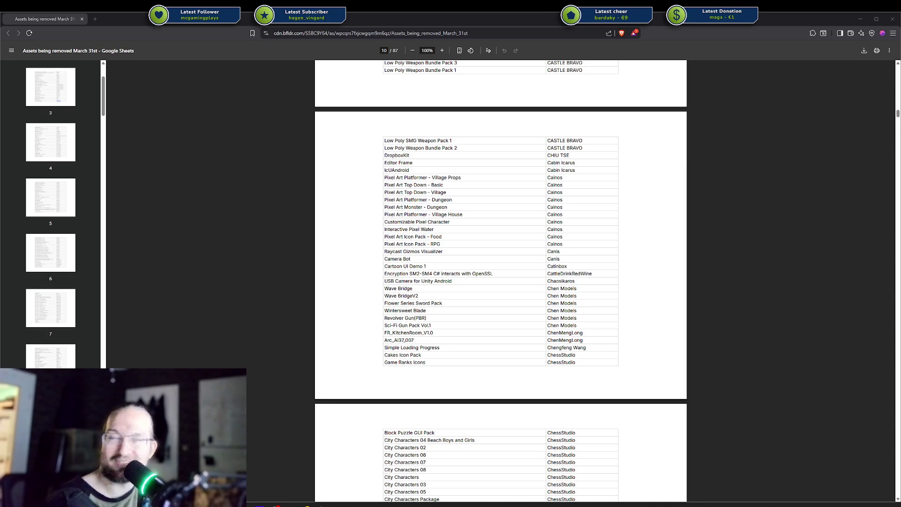
pyautogui.click(894, 115)
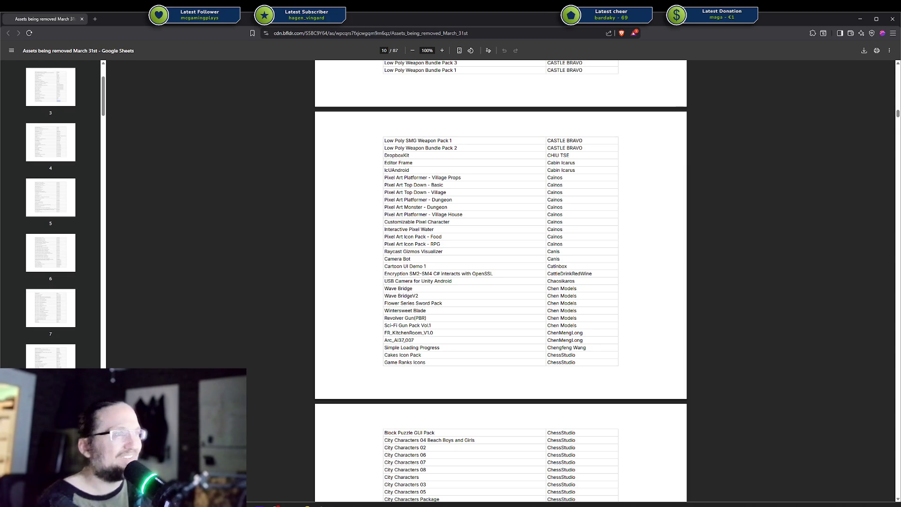
pyautogui.moveTo(897, 114)
pyautogui.mouseDown()
pyautogui.moveTo(897, 84)
pyautogui.moveTo(872, 195)
pyautogui.mouseUp()
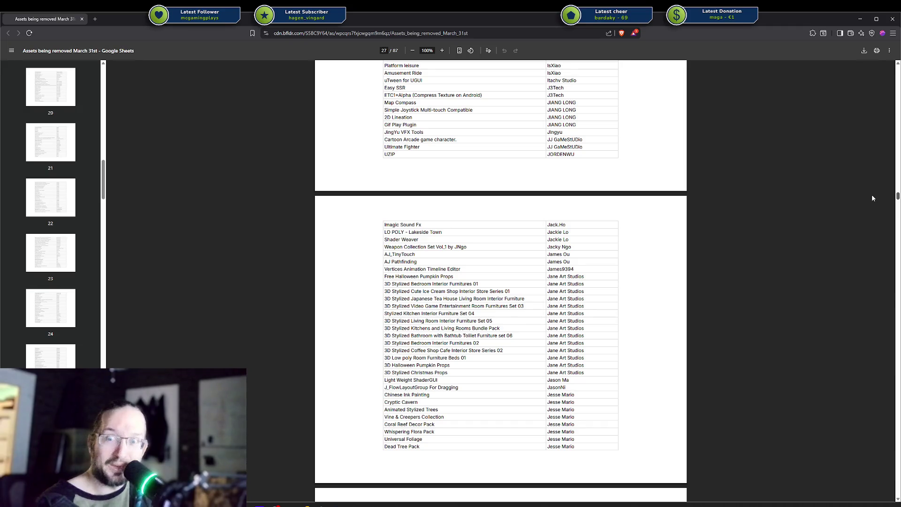
pyautogui.moveTo(871, 194); pyautogui.dragTo(859, 280)
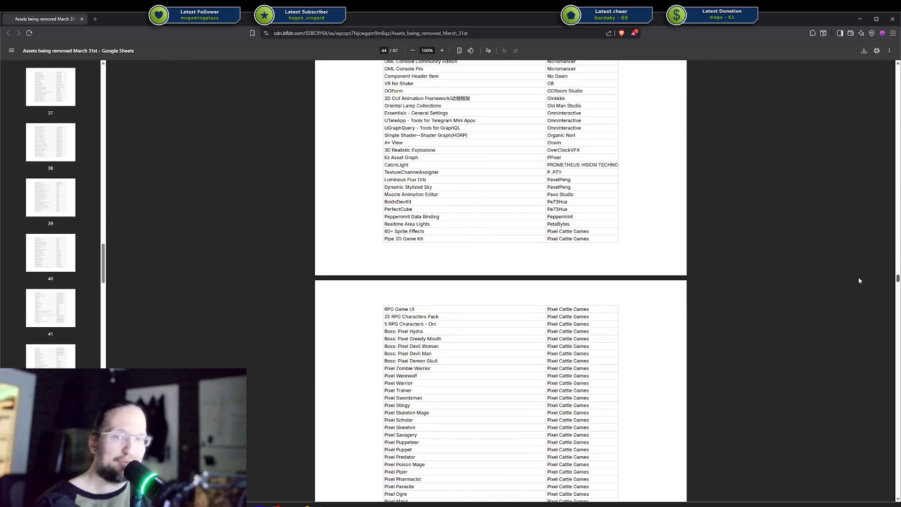
pyautogui.scroll(-10, 858, 282)
pyautogui.scroll(-5, 857, 294)
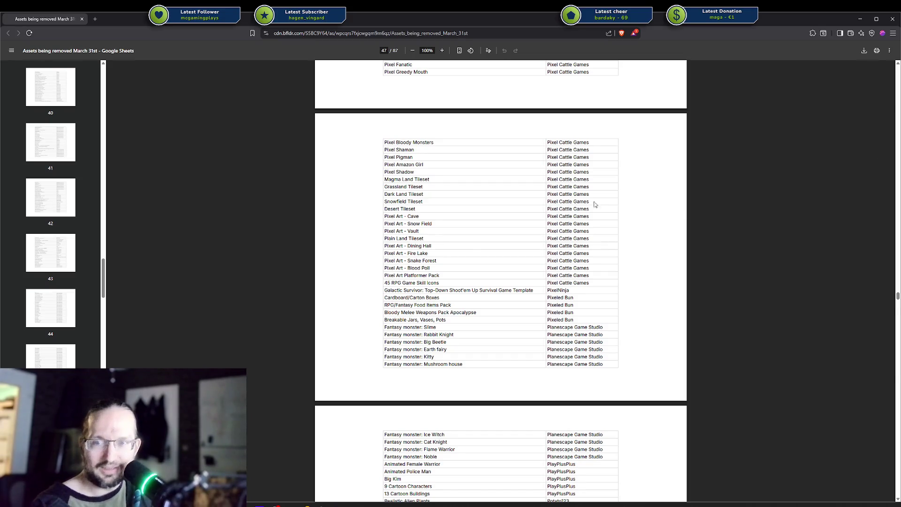
# Scroll further down the PDF, then bring the YouTube video window over it
pyautogui.moveTo(897, 297)
pyautogui.mouseDown()
pyautogui.moveTo(885, 163)
pyautogui.moveTo(876, 160)
pyautogui.moveTo(879, 353)
pyautogui.mouseUp()
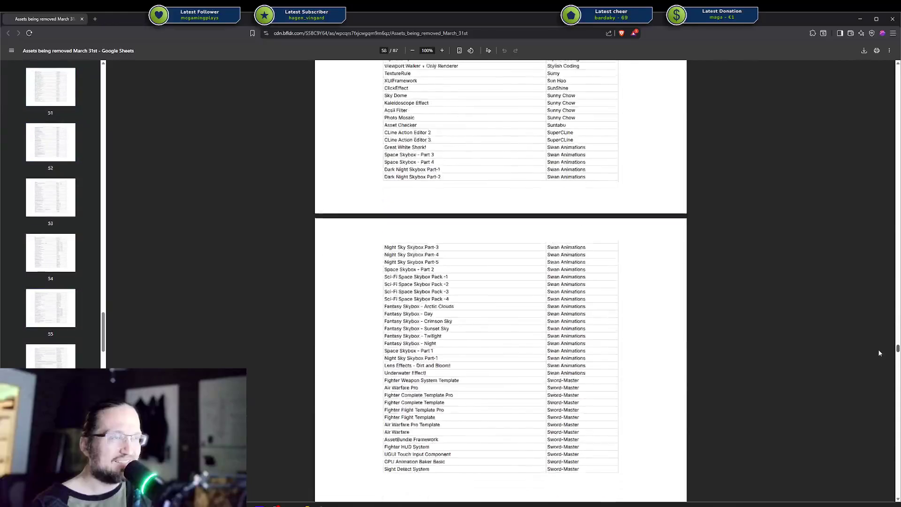
pyautogui.moveTo(879, 353)
pyautogui.mouseDown()
pyautogui.moveTo(873, 440)
pyautogui.moveTo(874, 359)
pyautogui.mouseUp()
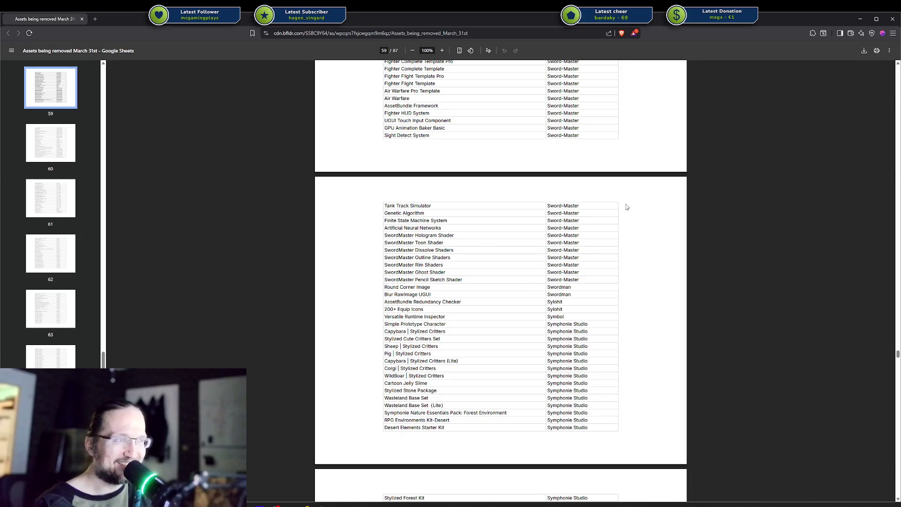
pyautogui.scroll(7, 526, 179)
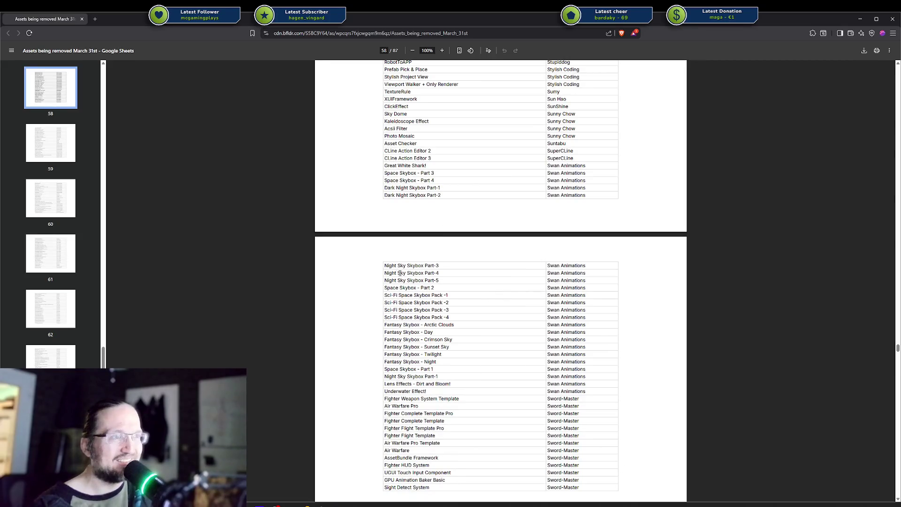
pyautogui.scroll(-3, 497, 376)
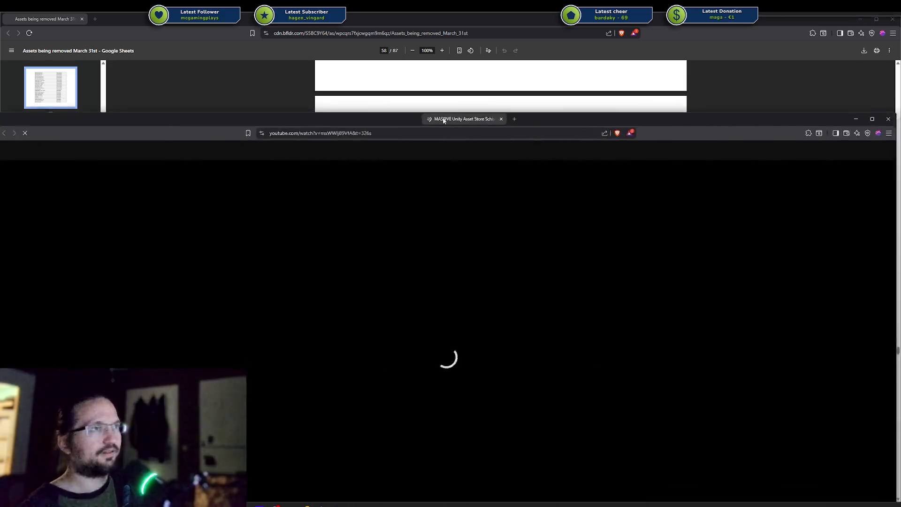
pyautogui.moveTo(441, 118)
pyautogui.mouseDown()
pyautogui.moveTo(235, 100)
pyautogui.moveTo(28, 18)
pyautogui.mouseUp()
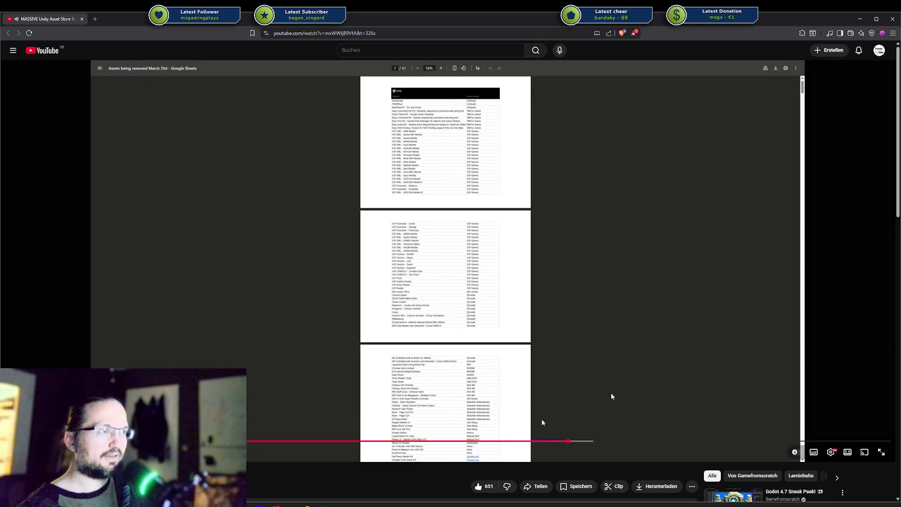
# Scrub the YouTube video to about 7:10 on the Unity GCR Asset Scanner page and pause
pyautogui.click(547, 442)
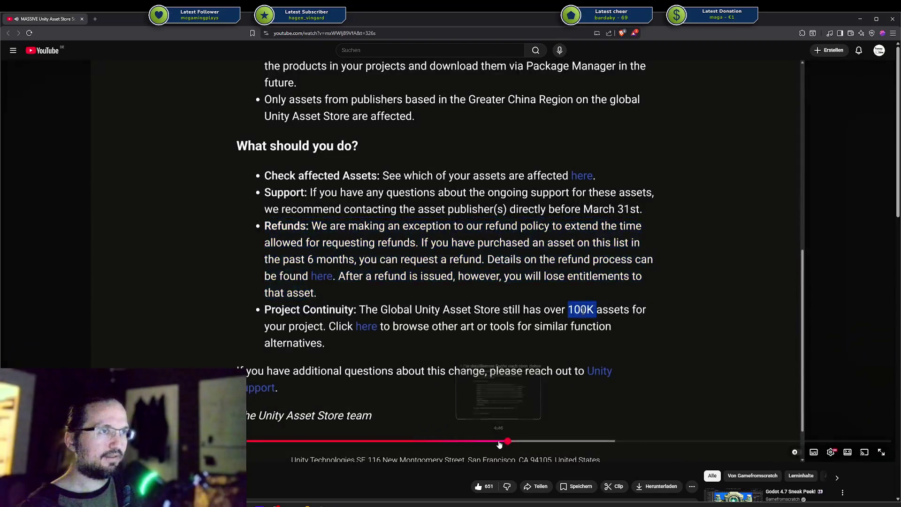
pyautogui.hotkey('ctrl', 'l')
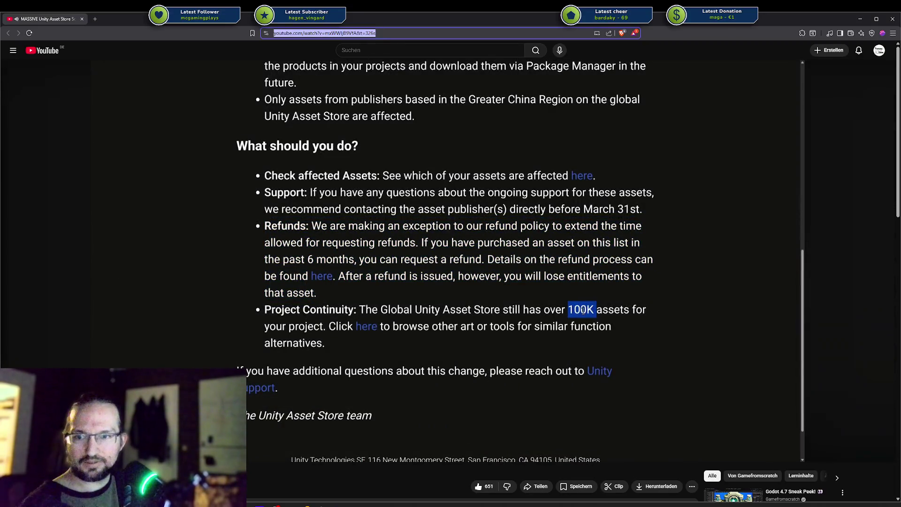
pyautogui.press('Escape')
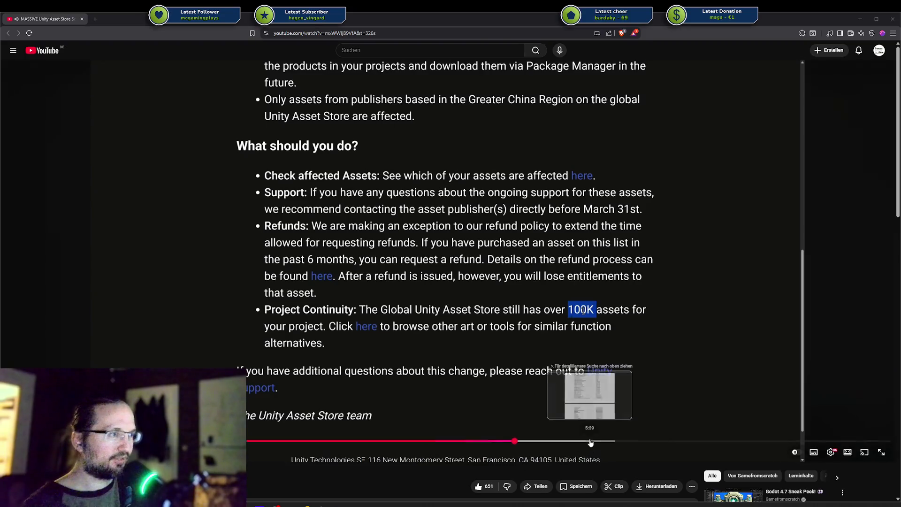
pyautogui.moveTo(591, 442)
pyautogui.mouseDown()
pyautogui.moveTo(235, 430)
pyautogui.moveTo(506, 365)
pyautogui.moveTo(428, 229)
pyautogui.moveTo(306, 213)
pyautogui.mouseUp()
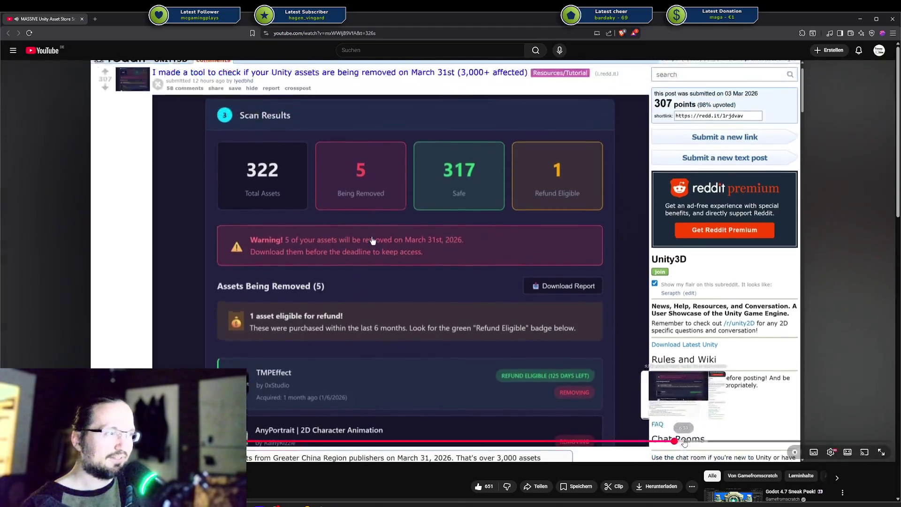
pyautogui.moveTo(684, 443)
pyautogui.mouseDown()
pyautogui.moveTo(659, 410)
pyautogui.moveTo(704, 408)
pyautogui.mouseUp()
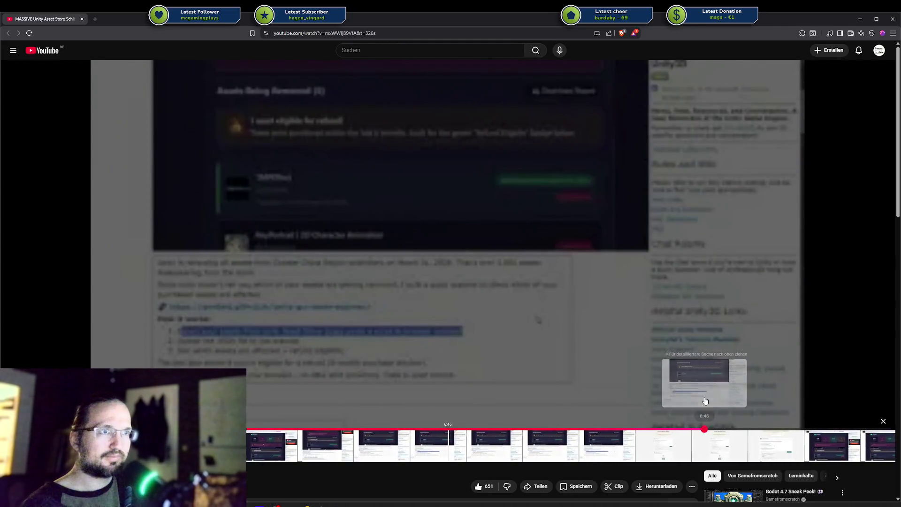
pyautogui.moveTo(498, 361); pyautogui.dragTo(211, 348)
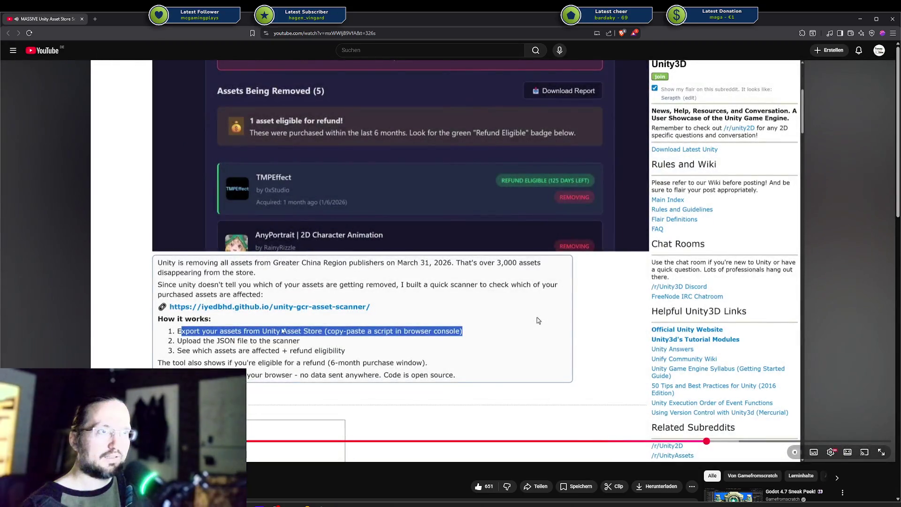
pyautogui.moveTo(712, 442); pyautogui.dragTo(748, 440)
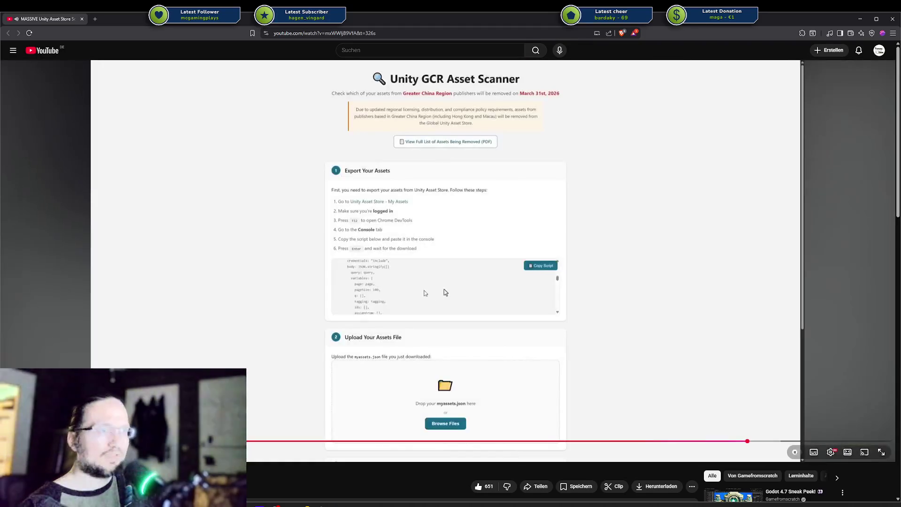
pyautogui.press('space')
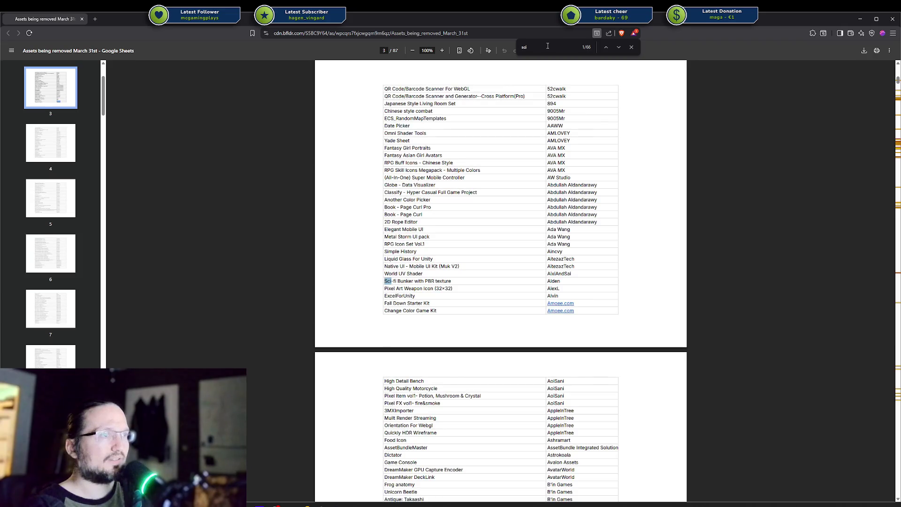
# Search the assets PDF for odin and step through its matches
pyautogui.press('BackSpace')
pyautogui.write('odin')
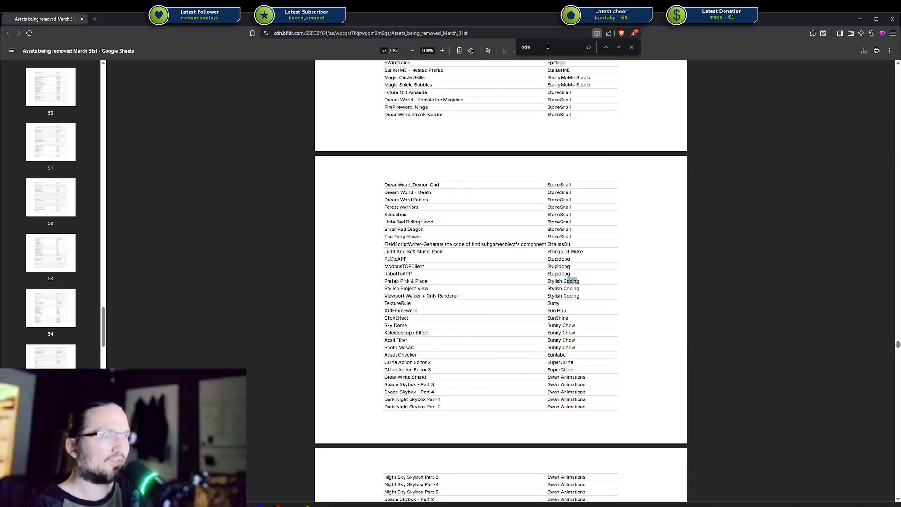
pyautogui.click(619, 47)
pyautogui.click(619, 47)
pyautogui.tripleClick(620, 47)
pyautogui.hotkey('shift', 'Return')
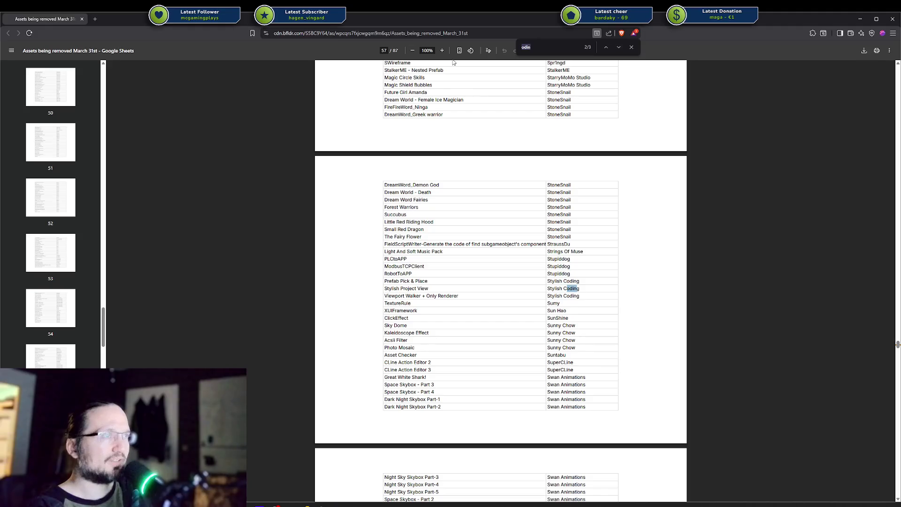
# Search for dotween and hotreload, close the search and switch back to Affinity Designer
pyautogui.write('d')
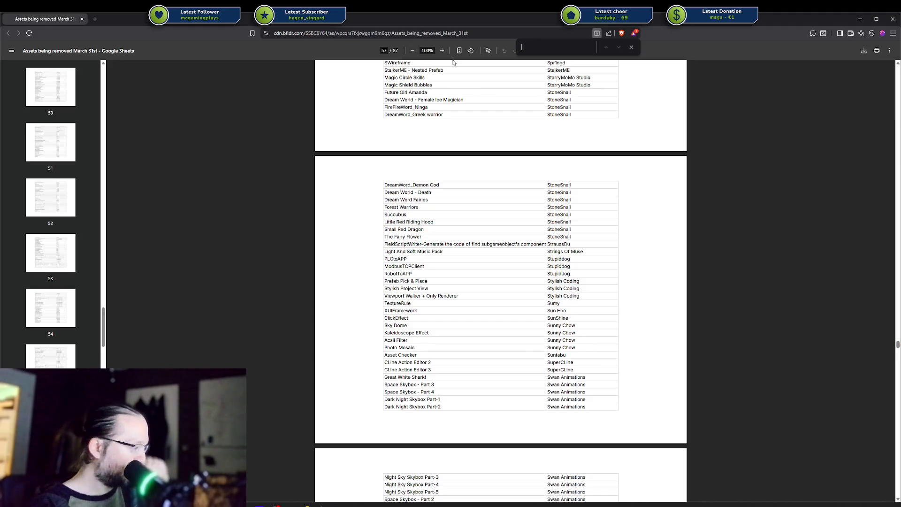
pyautogui.write('otween')
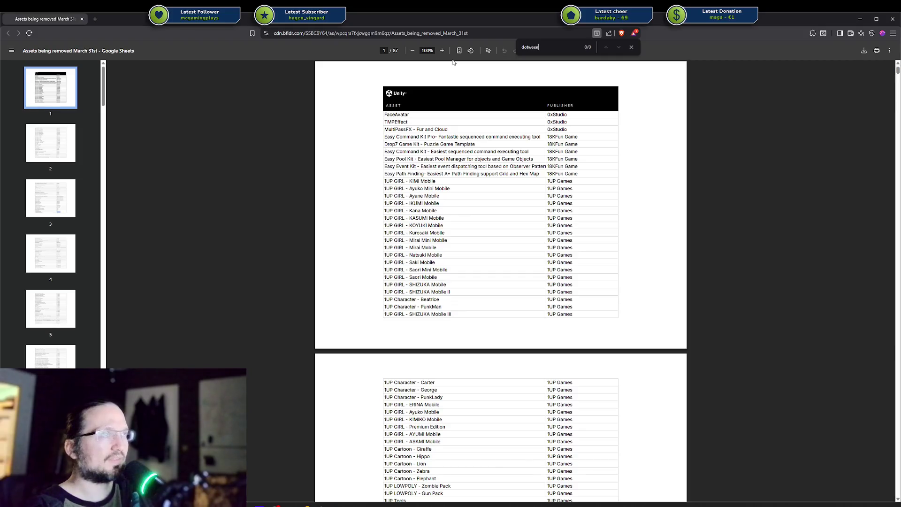
pyautogui.hotkey('ctrl', 'a')
pyautogui.press('BackSpace')
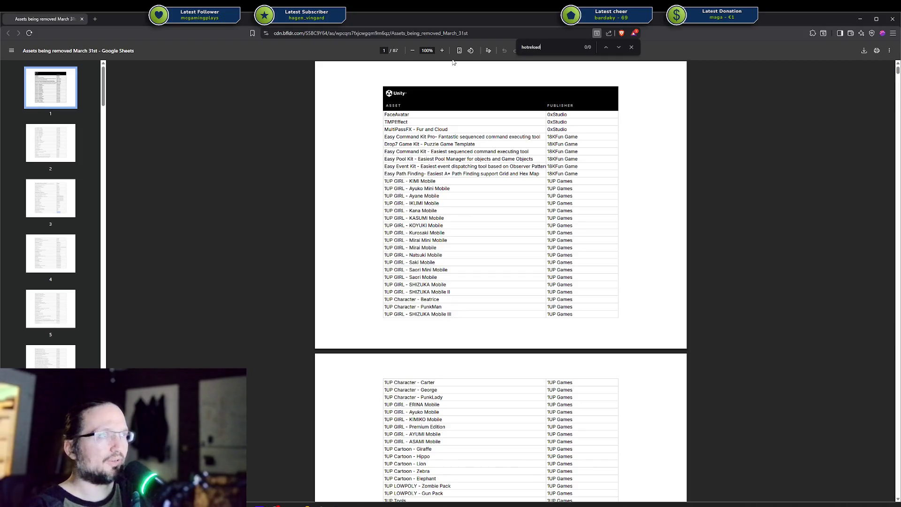
pyautogui.hotkey('ctrl', 'a')
pyautogui.press('BackSpace')
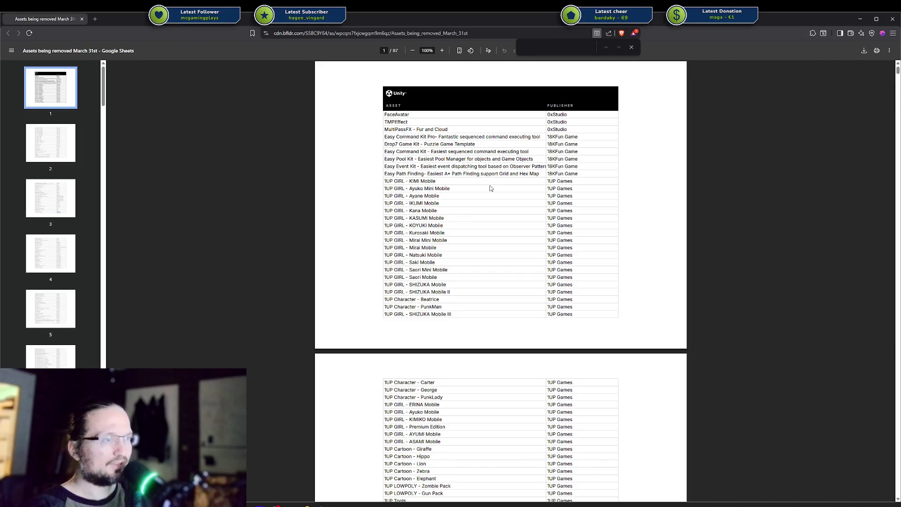
pyautogui.scroll(-10, 480, 179)
pyautogui.scroll(-5, 480, 180)
pyautogui.scroll(-5, 480, 179)
pyautogui.scroll(-2, 517, 141)
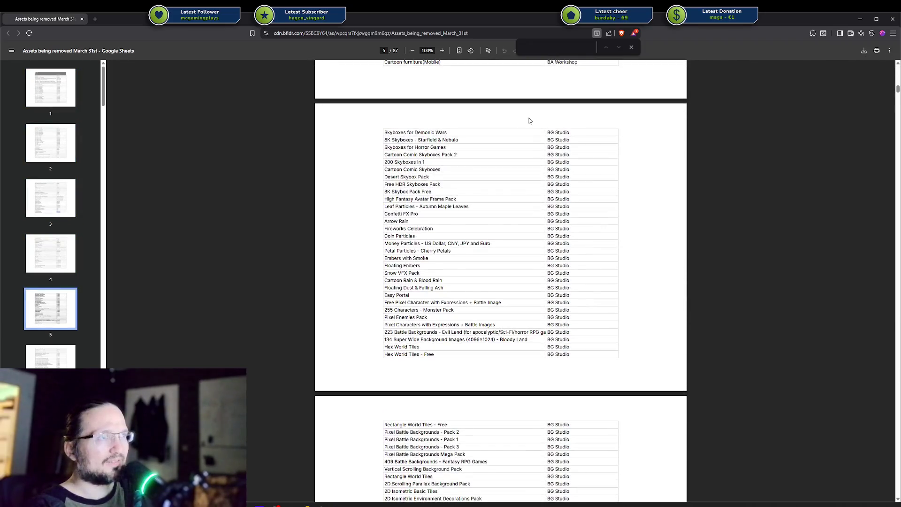
pyautogui.press('Escape')
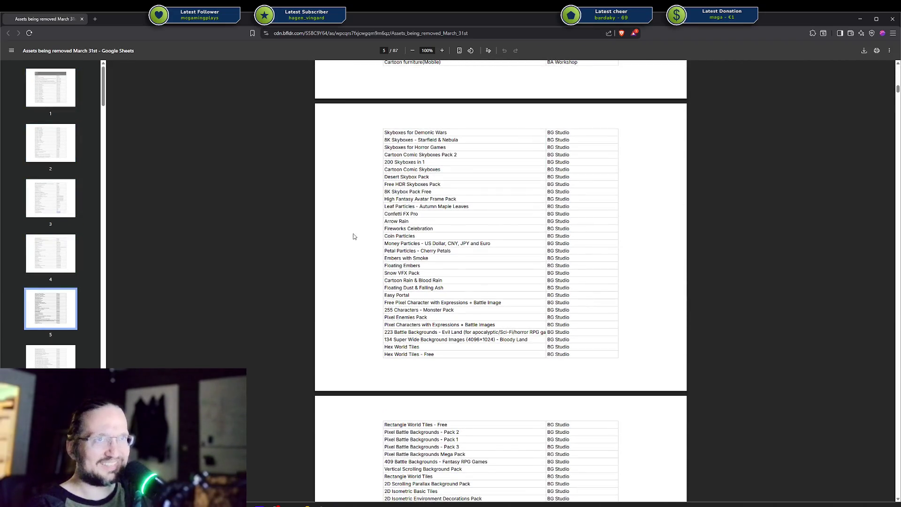
pyautogui.hotkey('alt', 'Tab')
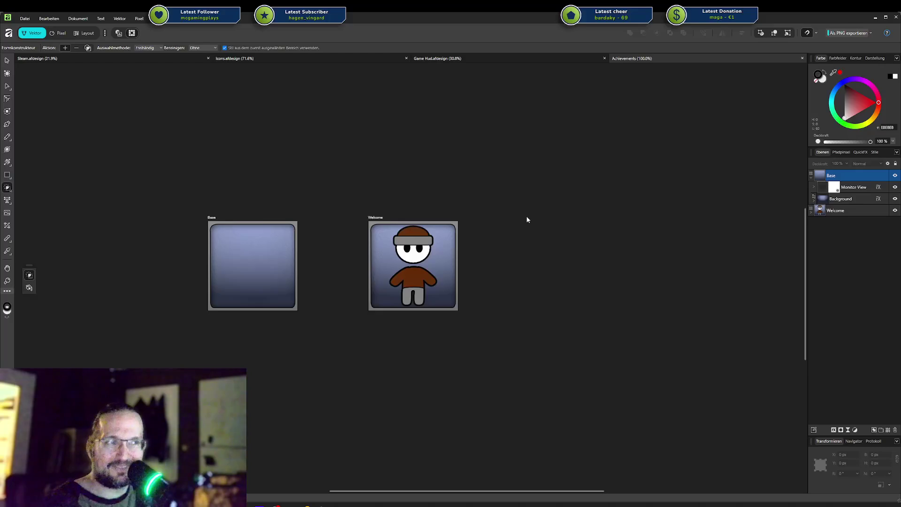
pyautogui.moveTo(527, 218); pyautogui.dragTo(607, 202)
pyautogui.scroll(3, 575, 234)
pyautogui.scroll(-2, 575, 234)
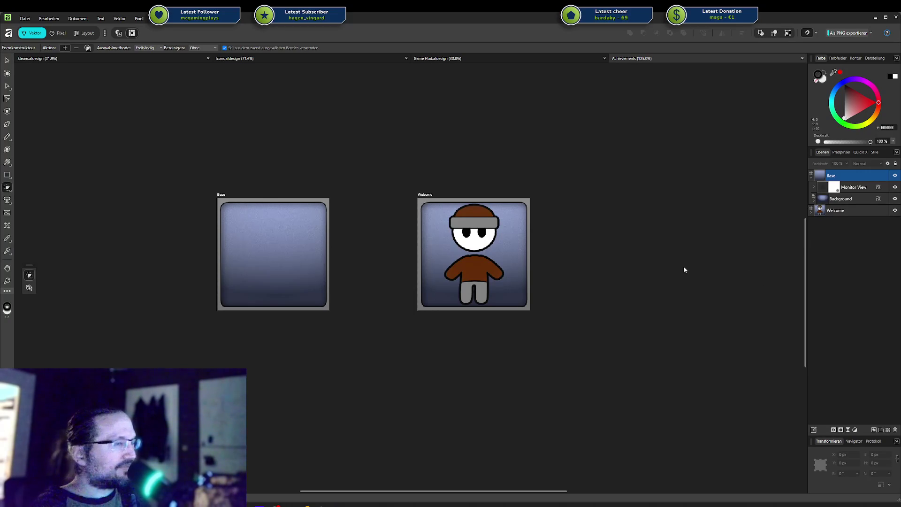
pyautogui.scroll(1, 568, 283)
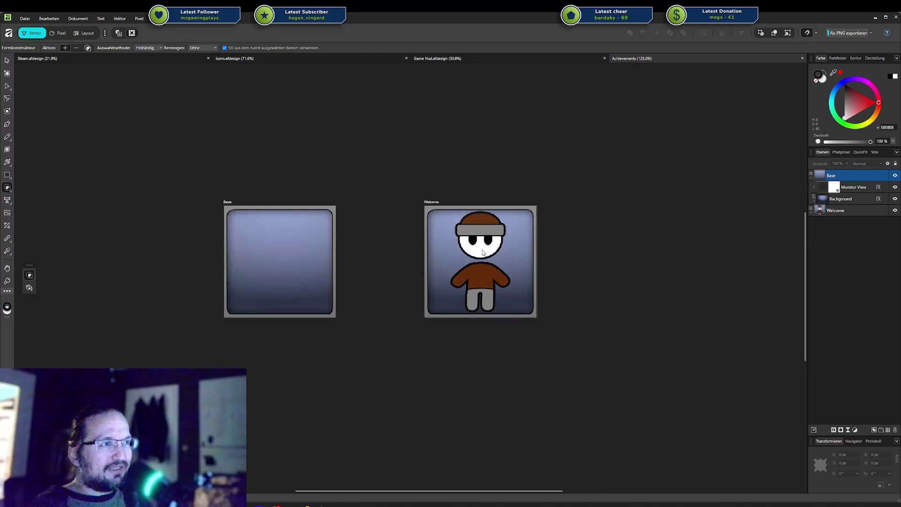
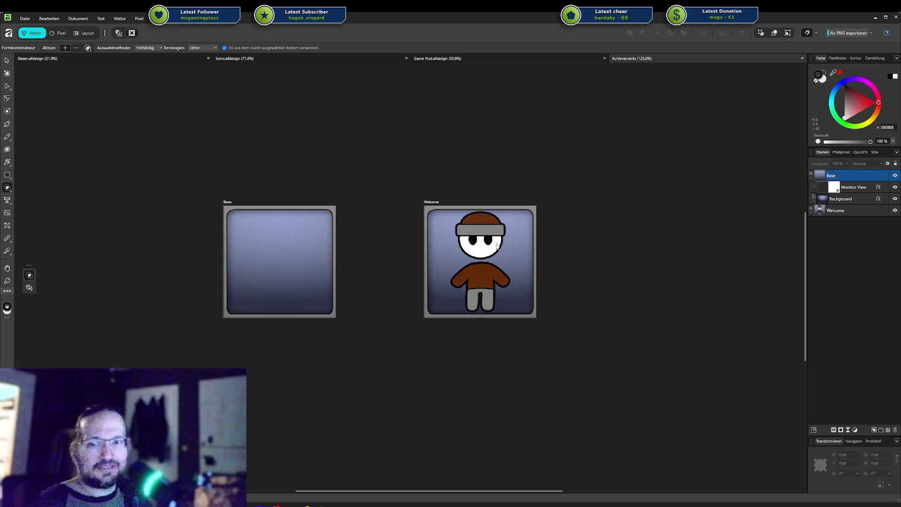
# Zoom out and back in on the Achievements canvas until the Base and Welcome artboards fill it at about 195%
pyautogui.scroll(-3, 562, 270)
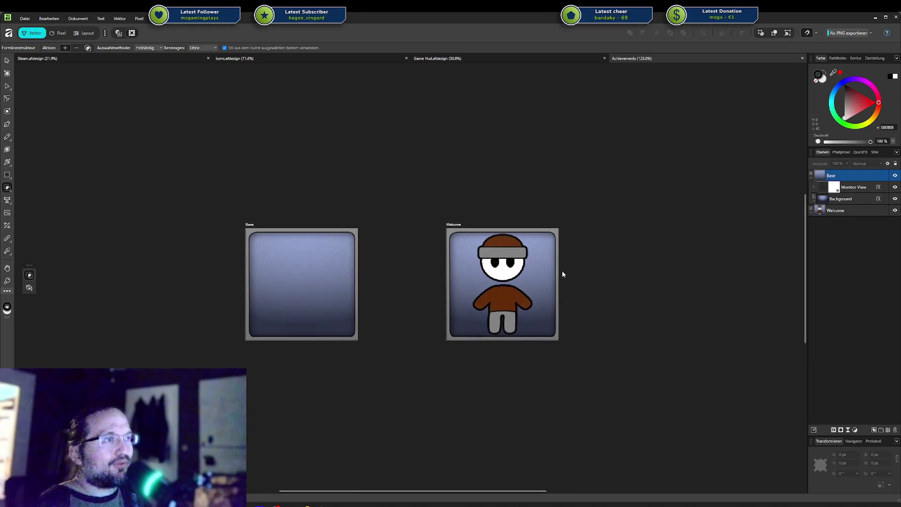
pyautogui.scroll(1, 569, 271)
pyautogui.scroll(-2, 570, 272)
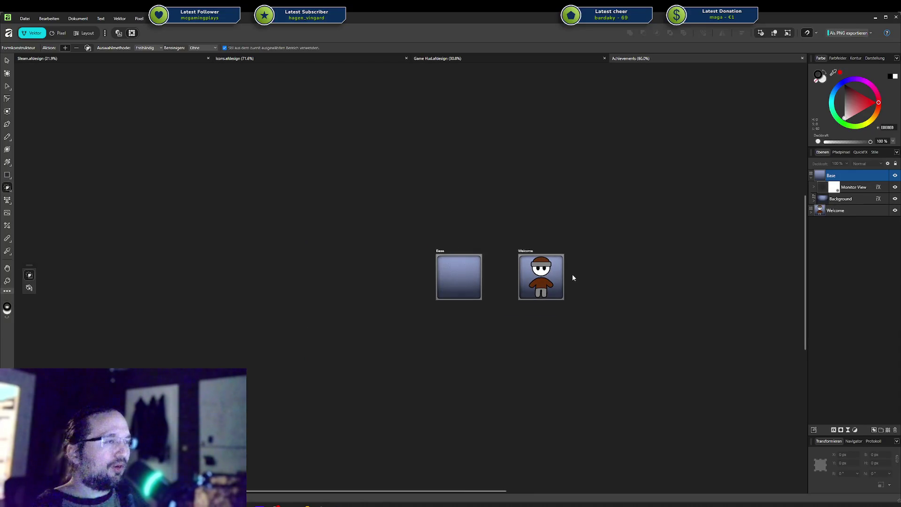
pyautogui.scroll(2, 571, 276)
pyautogui.scroll(2, 569, 276)
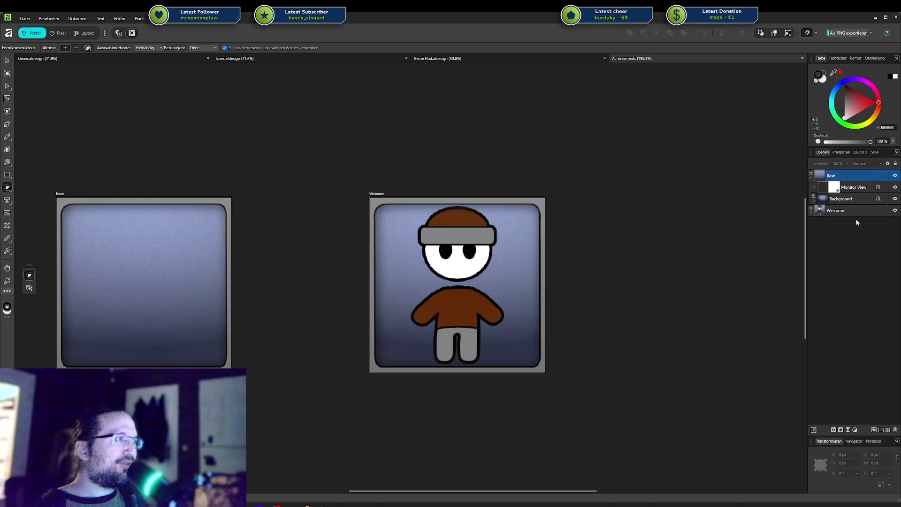
pyautogui.click(838, 212)
pyautogui.click(821, 176)
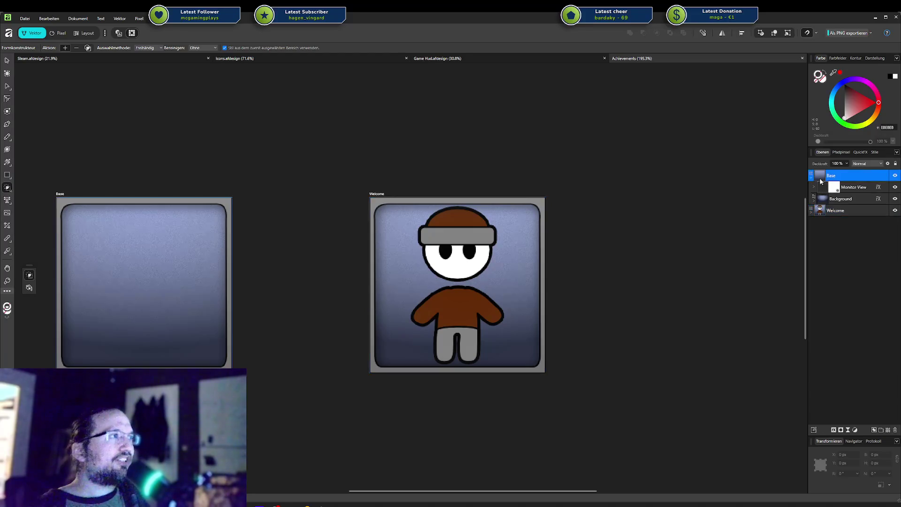
pyautogui.click(815, 178)
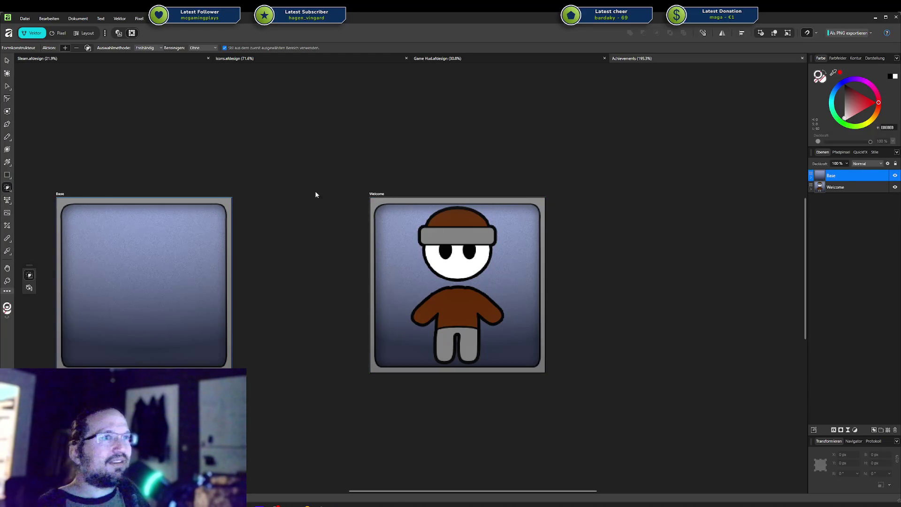
pyautogui.moveTo(314, 191); pyautogui.dragTo(478, 184)
pyautogui.click(811, 177)
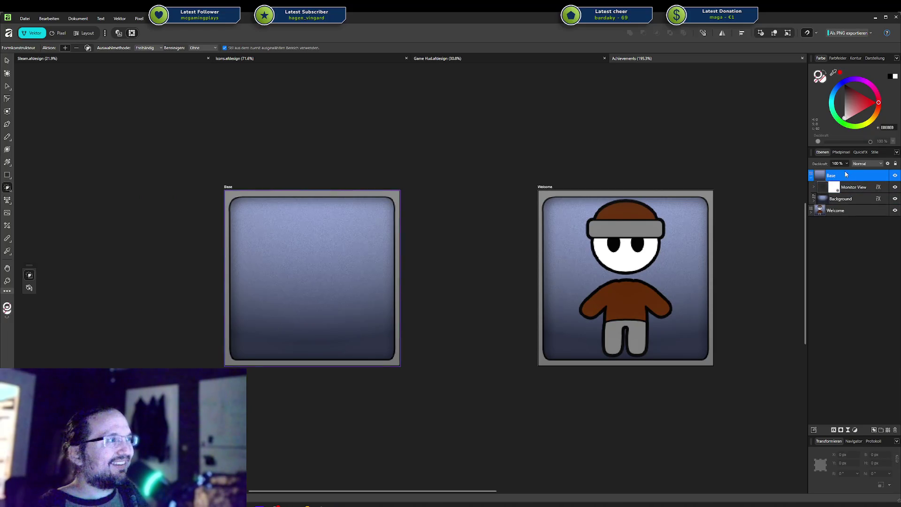
pyautogui.click(812, 178)
pyautogui.click(813, 178)
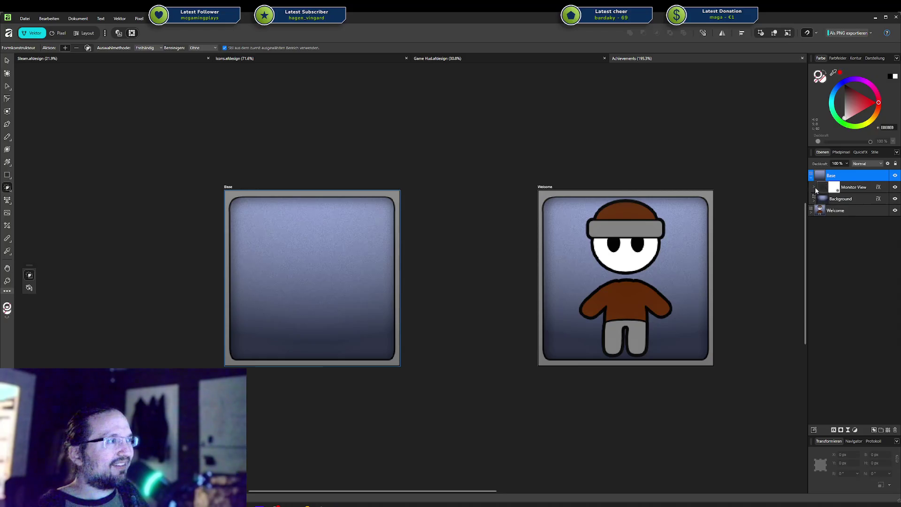
pyautogui.click(850, 189)
pyautogui.rightClick(845, 189)
pyautogui.click(840, 176)
pyautogui.rightClick(840, 176)
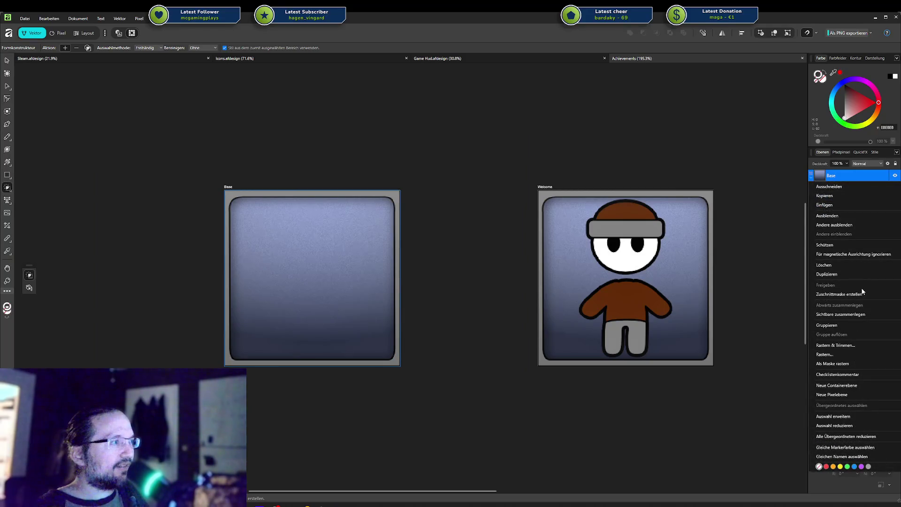
pyautogui.click(764, 373)
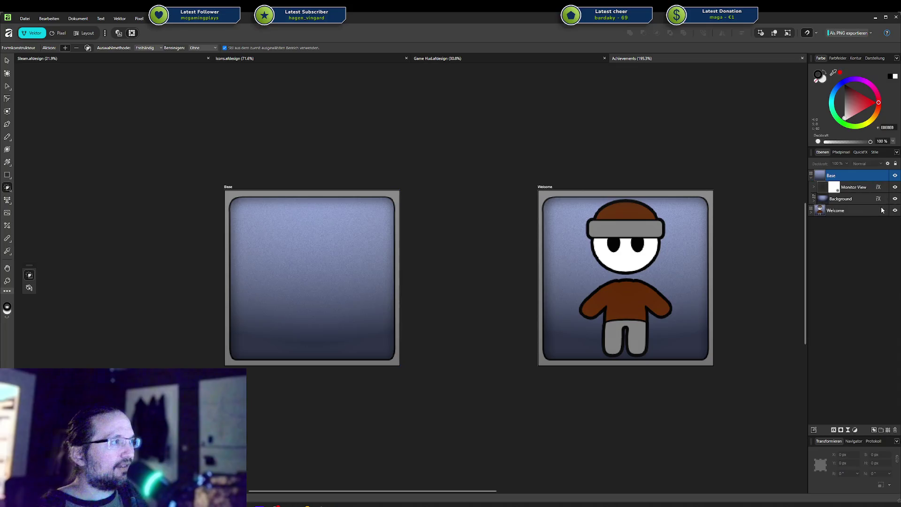
pyautogui.rightClick(859, 188)
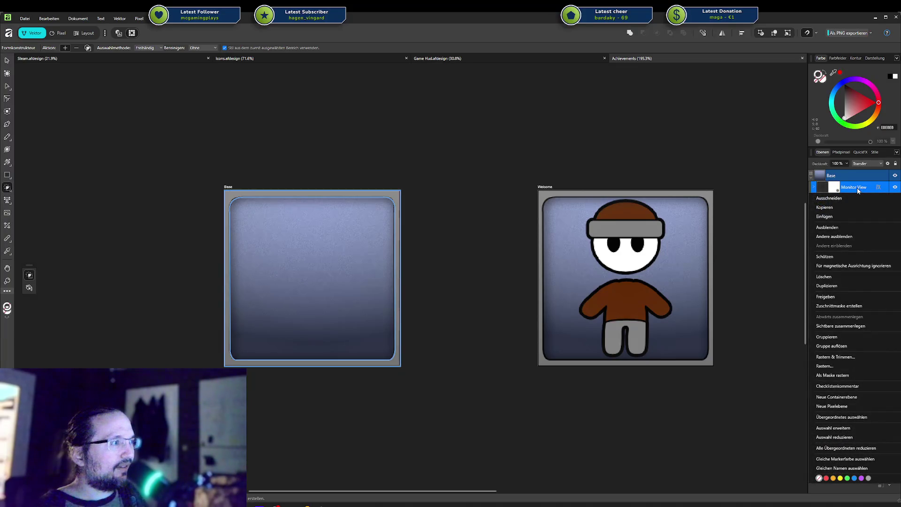
pyautogui.click(786, 371)
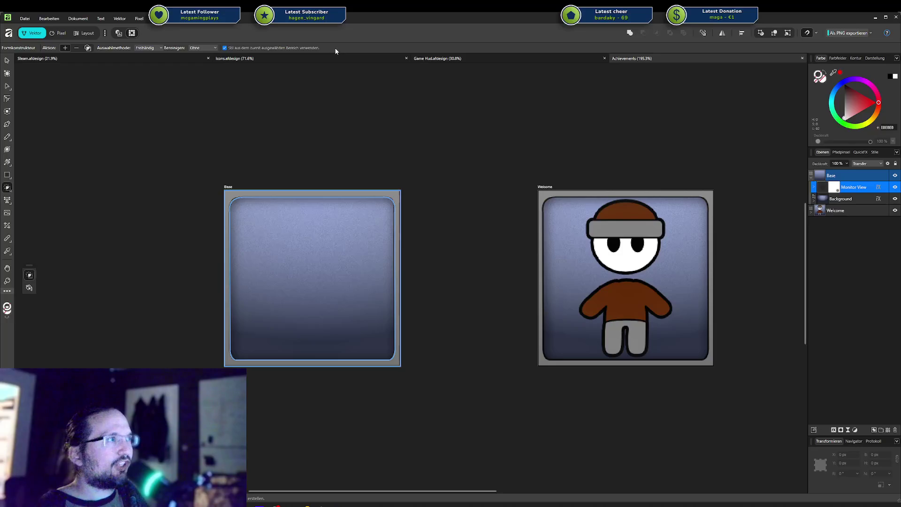
pyautogui.click(153, 20)
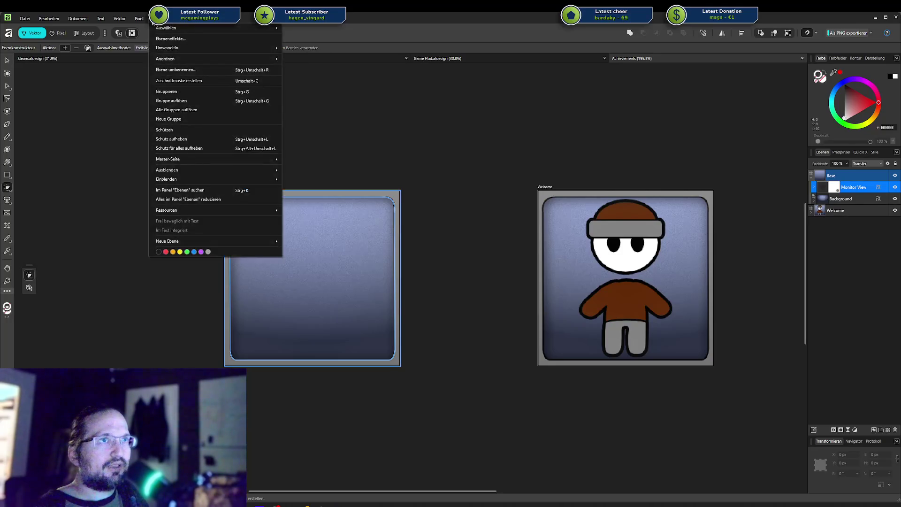
# Open the application preferences and browse the Performance and General settings pages
pyautogui.click(25, 18)
pyautogui.moveTo(49, 18)
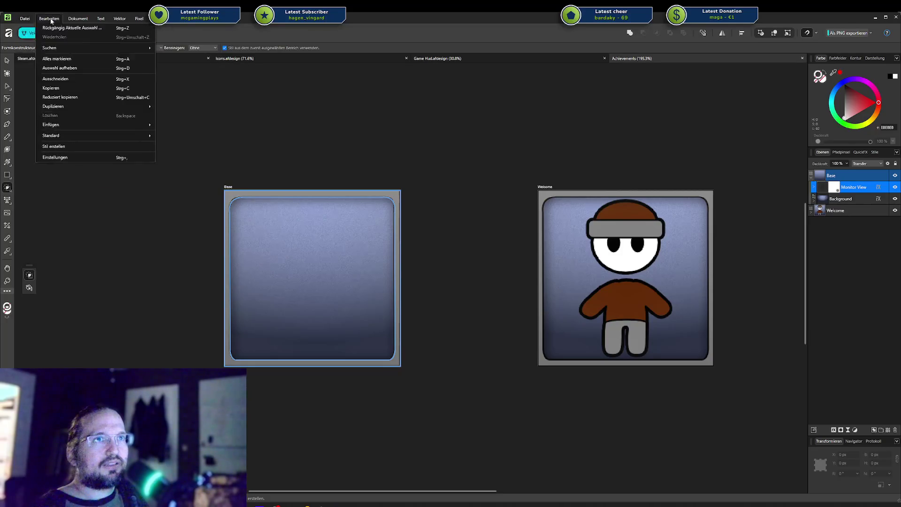
pyautogui.click(82, 158)
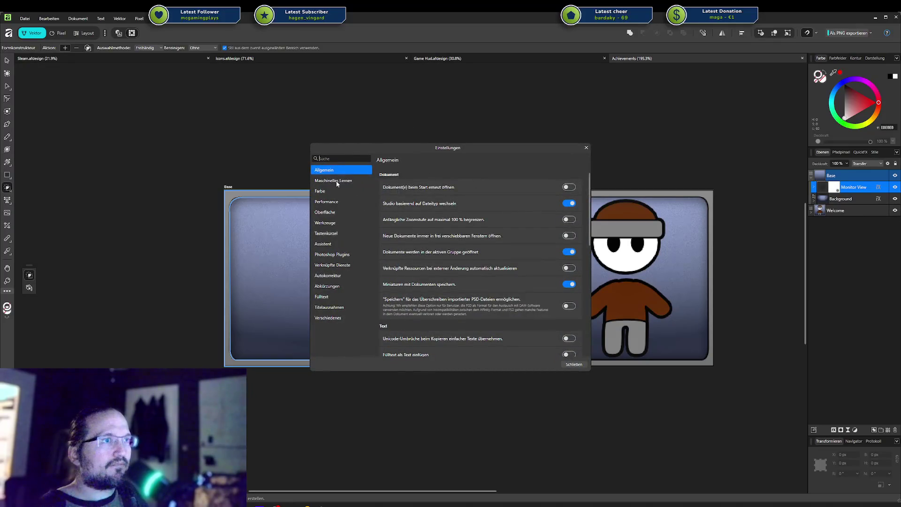
pyautogui.click(337, 182)
pyautogui.press('Down')
pyautogui.press('Down')
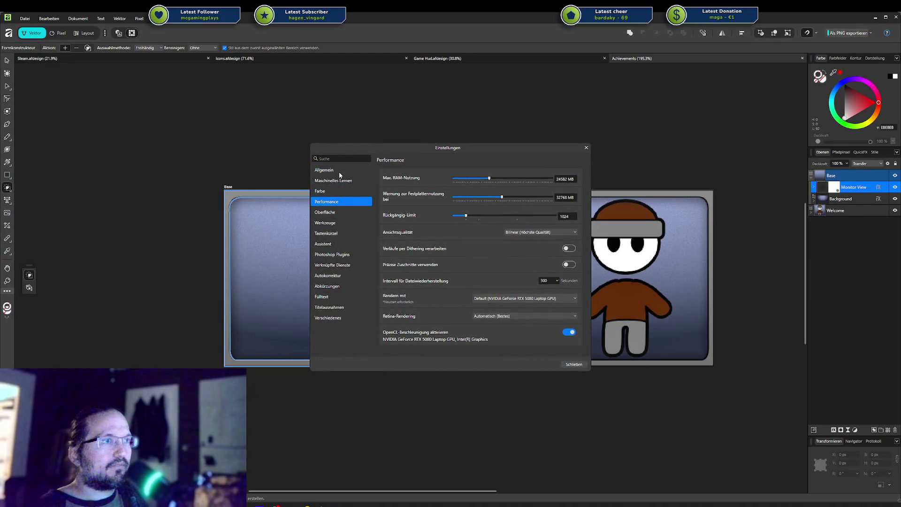
pyautogui.click(340, 177)
pyautogui.press('Up')
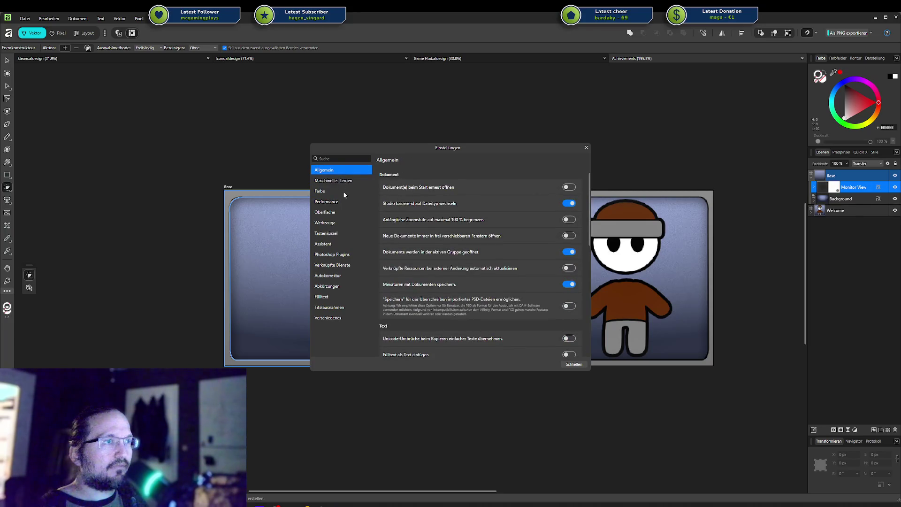
pyautogui.scroll(-5, 381, 207)
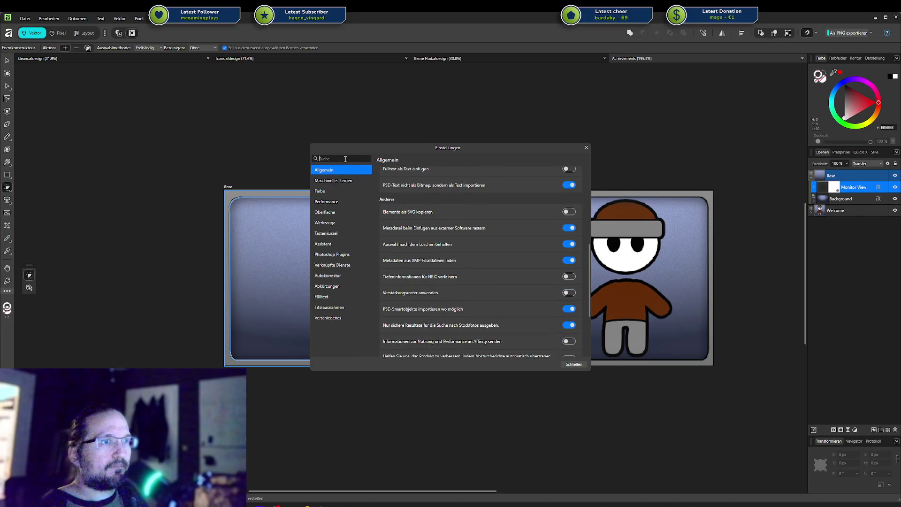
# Search settings for 'sprache', set Sprache to English (United Kingdom), close, and decline restarting
pyautogui.press('Tab')
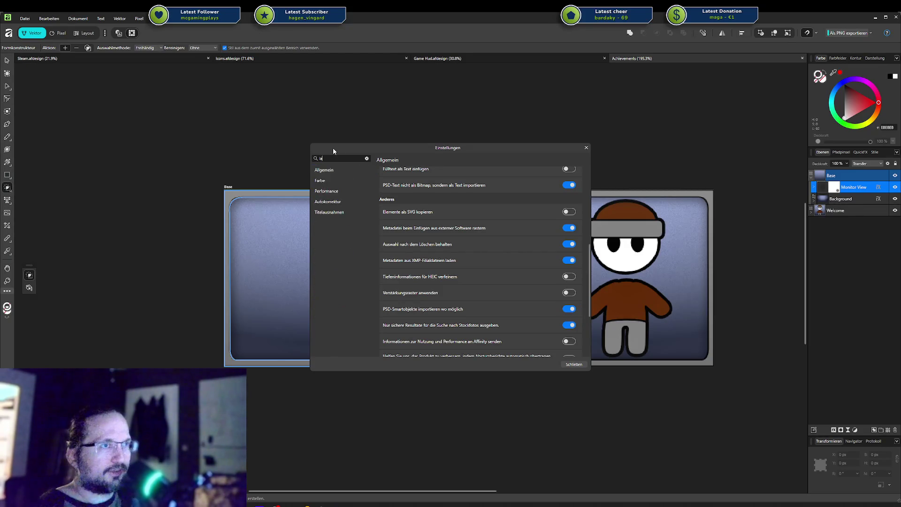
pyautogui.write('sprache')
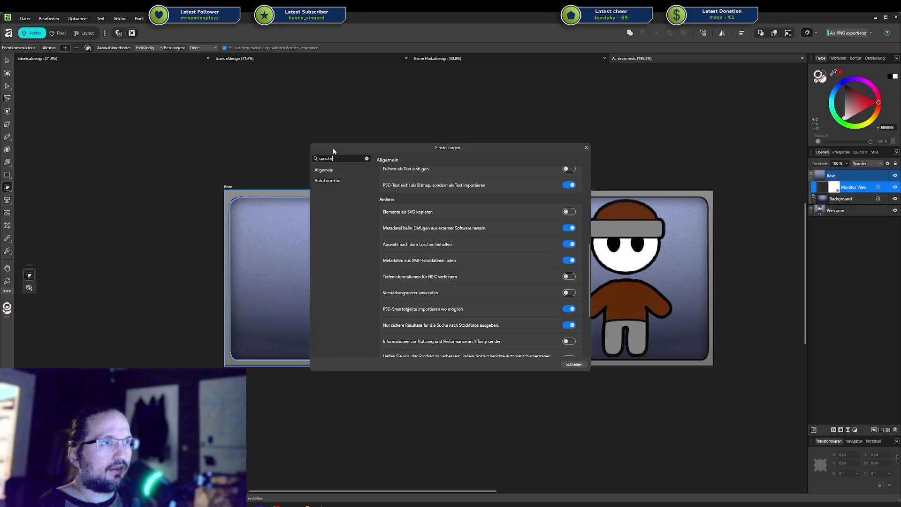
pyautogui.click(330, 174)
pyautogui.scroll(-5, 435, 192)
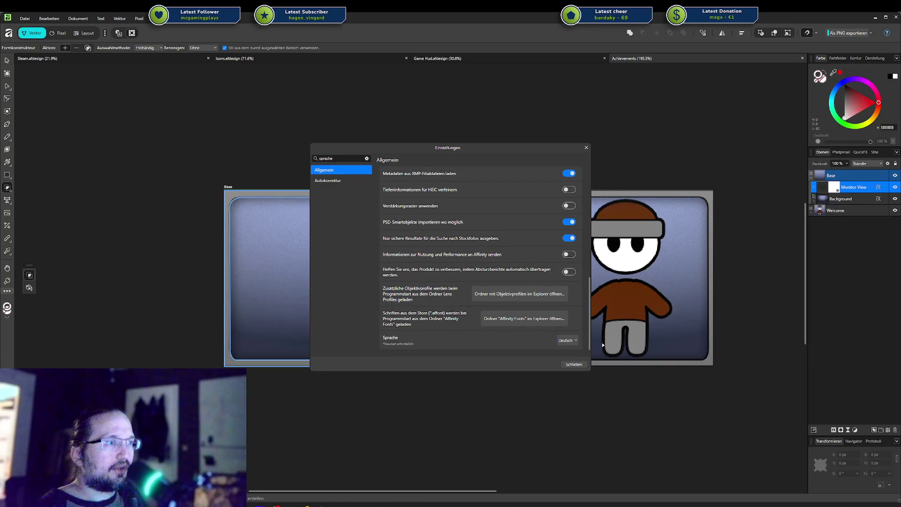
pyautogui.click(568, 342)
pyautogui.click(387, 341)
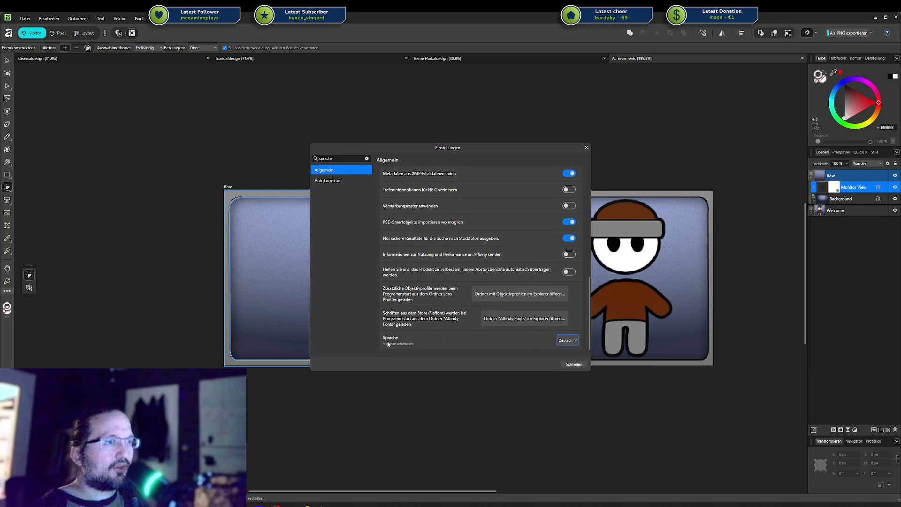
pyautogui.click(559, 343)
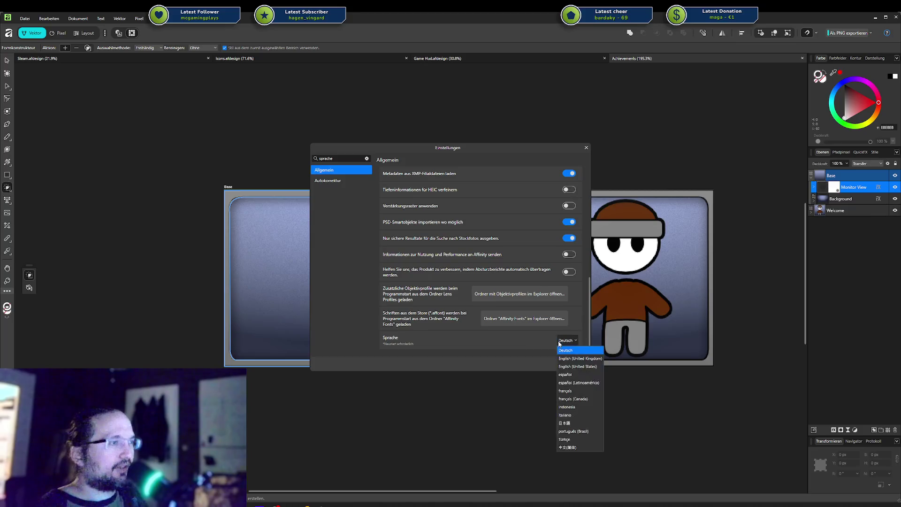
pyautogui.click(598, 359)
pyautogui.click(571, 364)
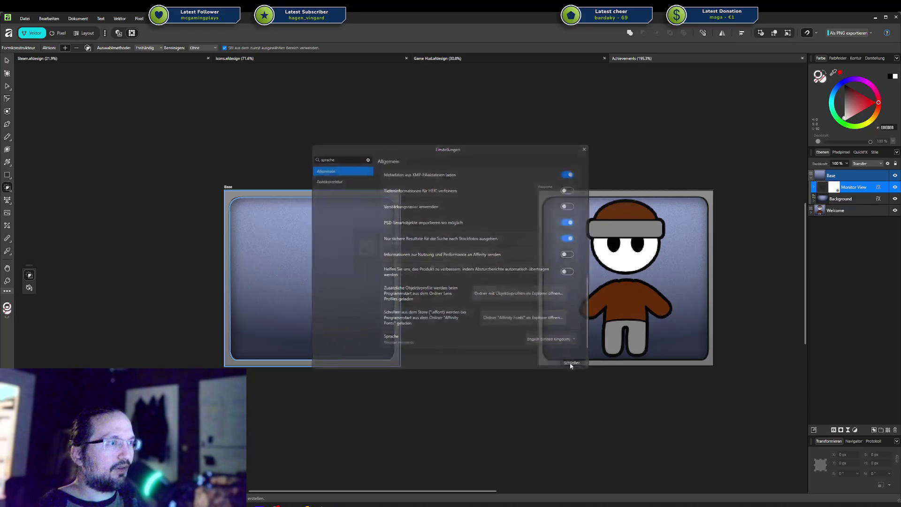
pyautogui.click(469, 266)
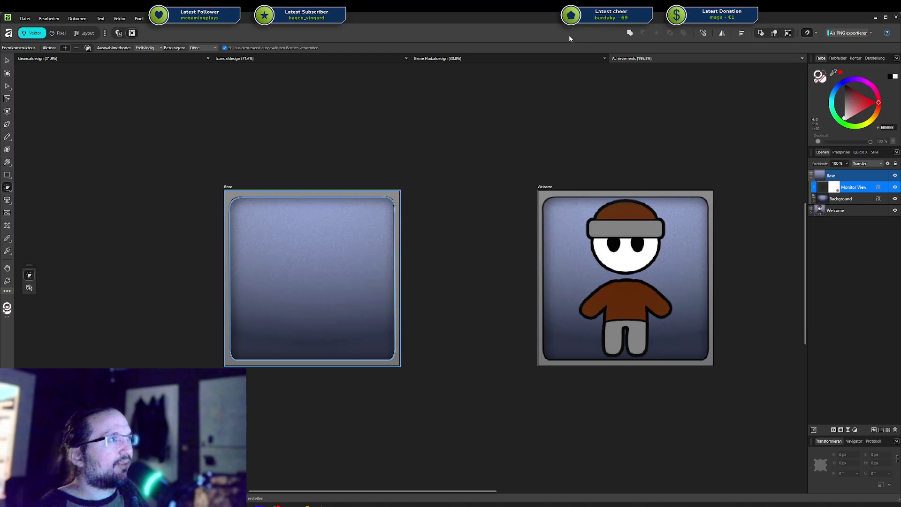
# Look through the window arrangement menu a few times without choosing anything
pyautogui.click(195, 18)
pyautogui.click(195, 22)
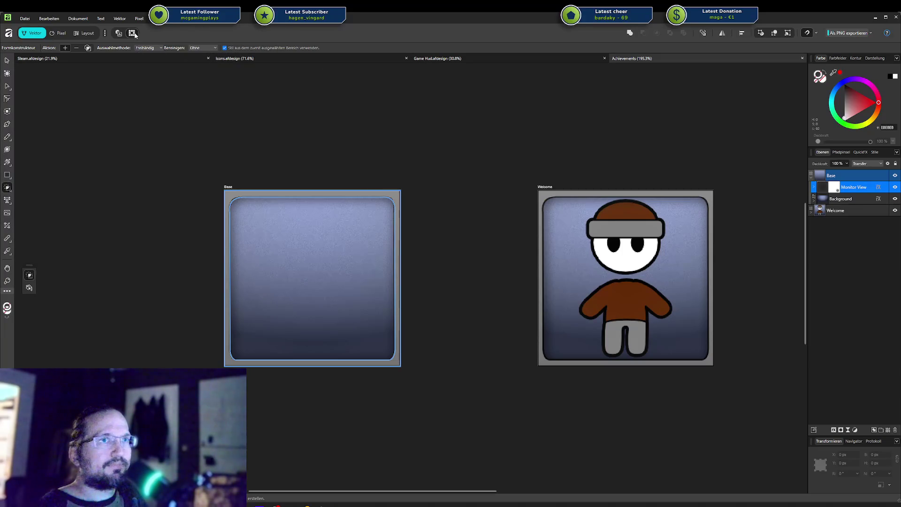
pyautogui.click(194, 19)
pyautogui.moveTo(218, 59)
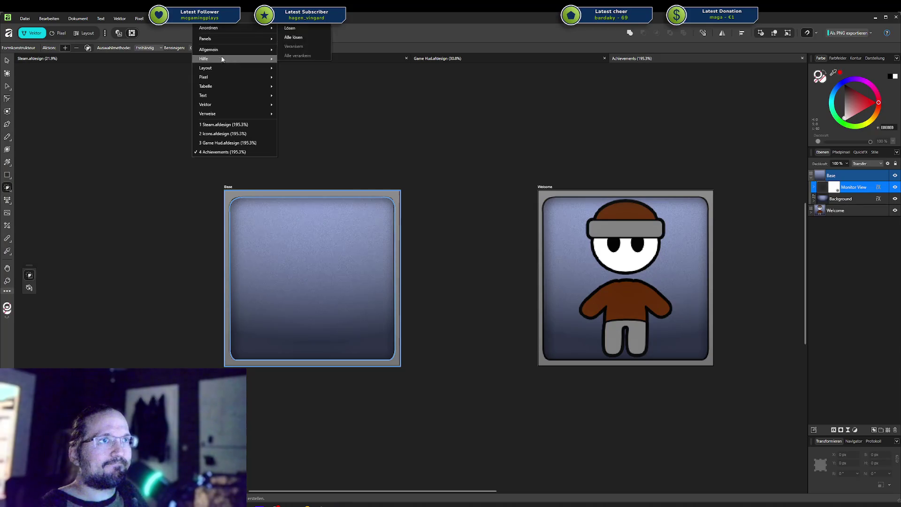
pyautogui.press('Escape')
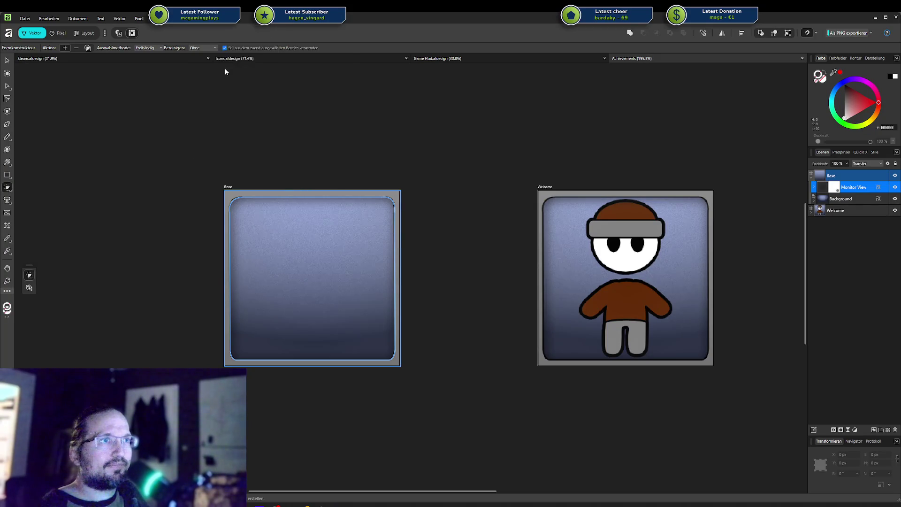
pyautogui.click(195, 18)
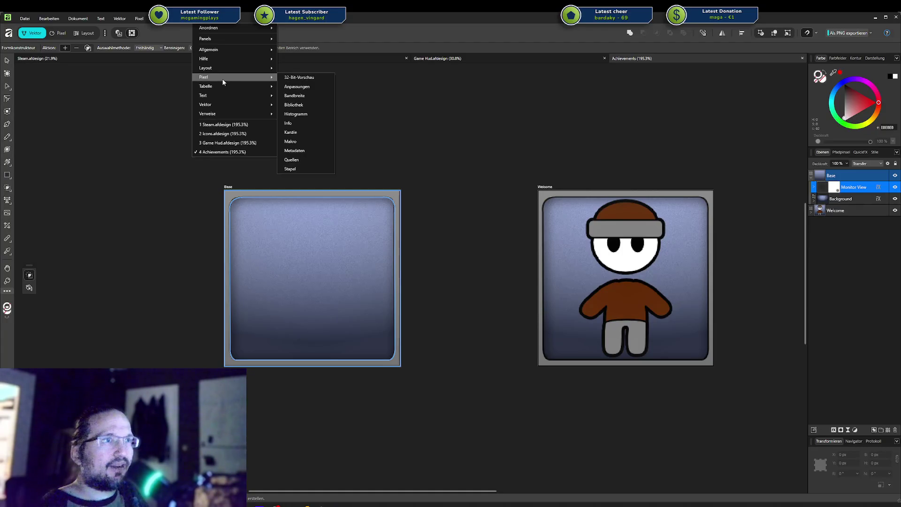
# Reopen the preferences on the General page and scroll to the Sprache option
pyautogui.moveTo(206, 86)
pyautogui.click(25, 19)
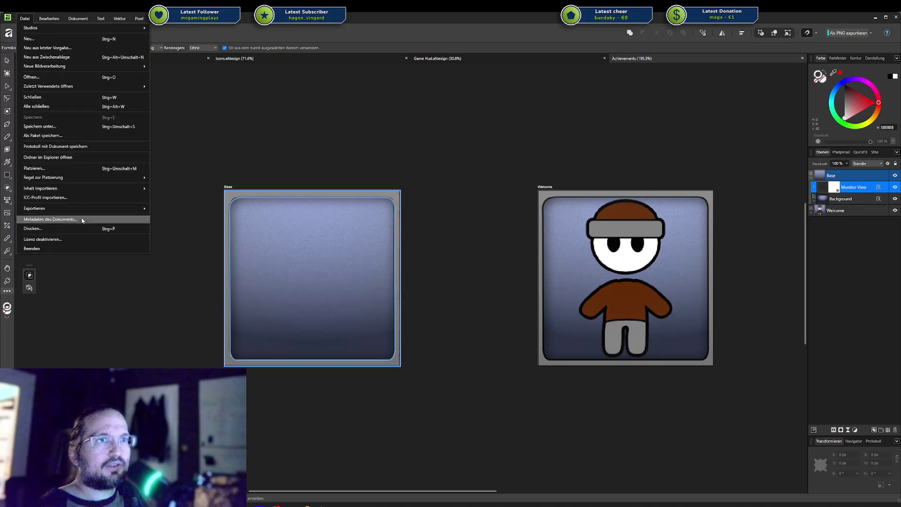
pyautogui.click(55, 158)
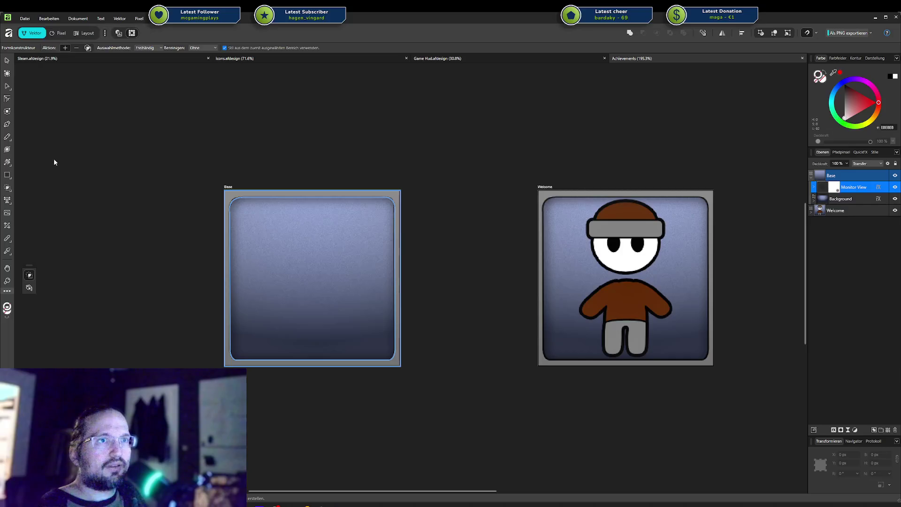
pyautogui.scroll(-5, 507, 298)
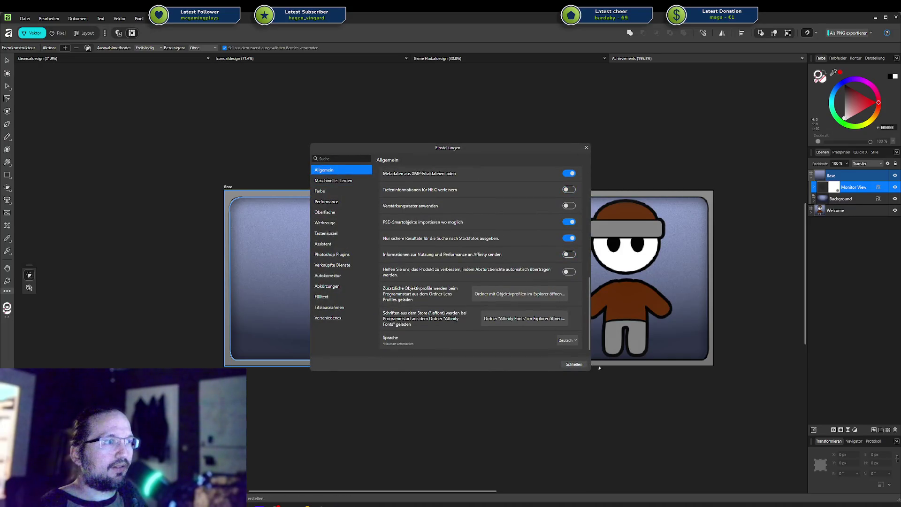
# Pick English (United Kingdom) for Sprache, dismiss the preferences, and look through the View menu
pyautogui.click(561, 340)
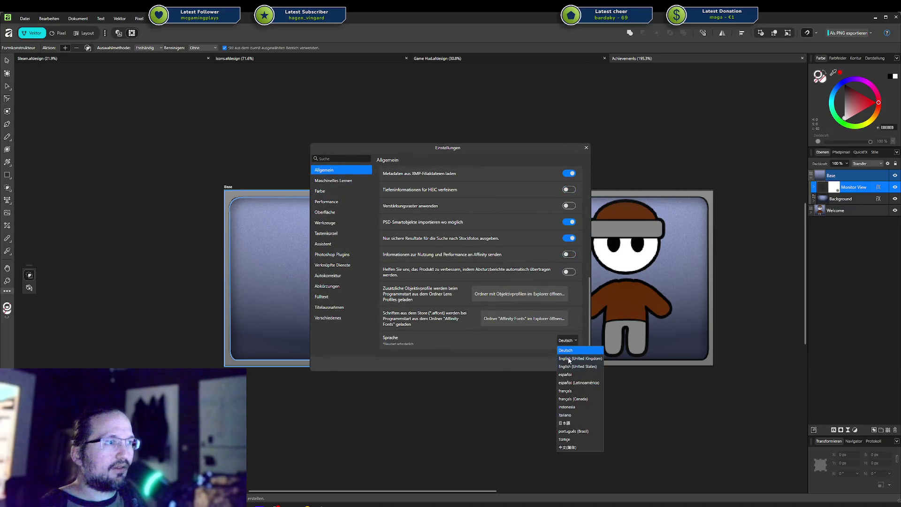
pyautogui.click(568, 358)
pyautogui.press('Escape')
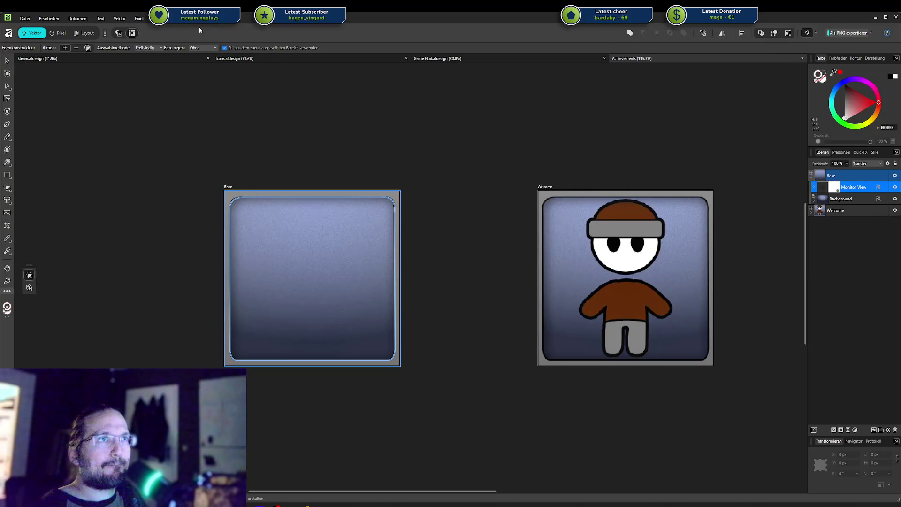
pyautogui.click(180, 19)
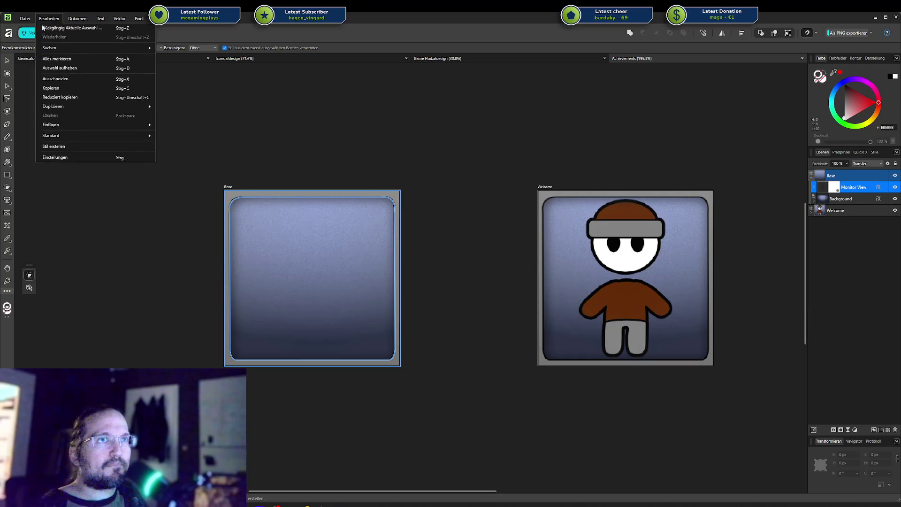
# Open the preferences, check the Sprache list, and close it with Deutsch still selected
pyautogui.click(55, 157)
pyautogui.scroll(-2, 501, 308)
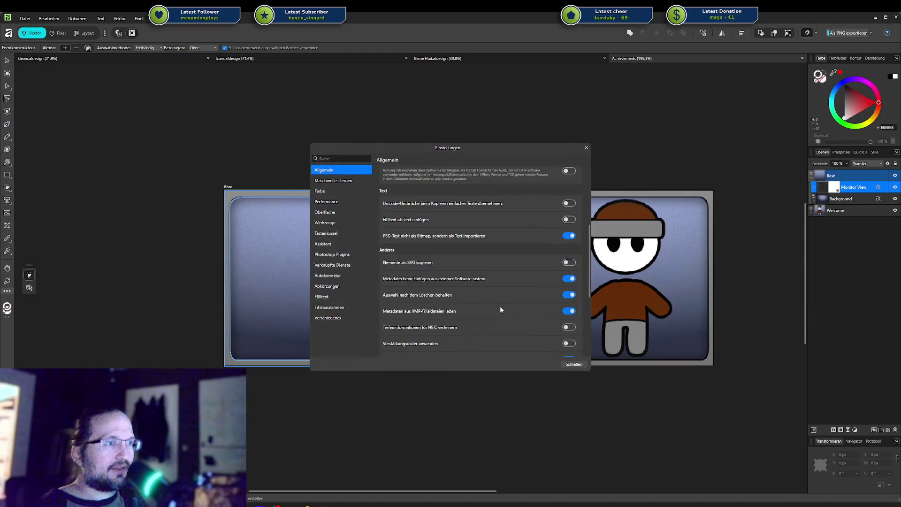
pyautogui.scroll(-2, 492, 305)
pyautogui.click(569, 339)
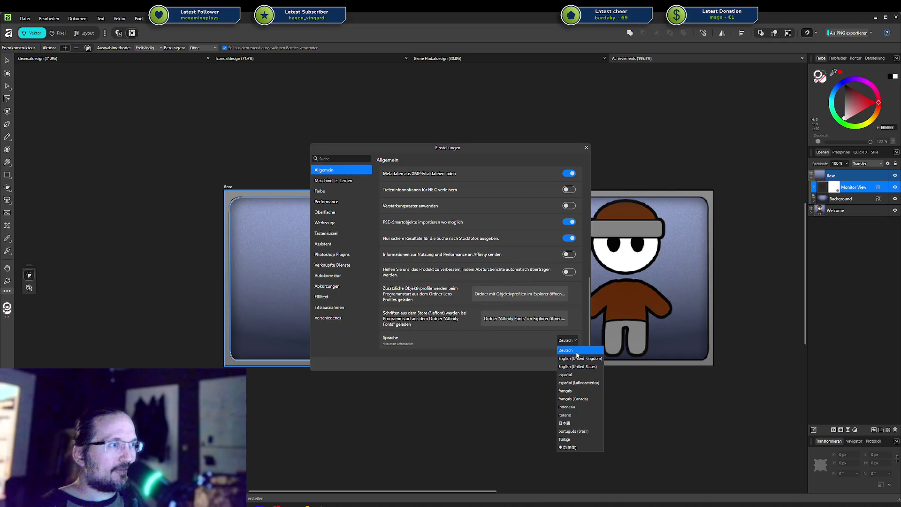
pyautogui.click(576, 353)
pyautogui.click(573, 364)
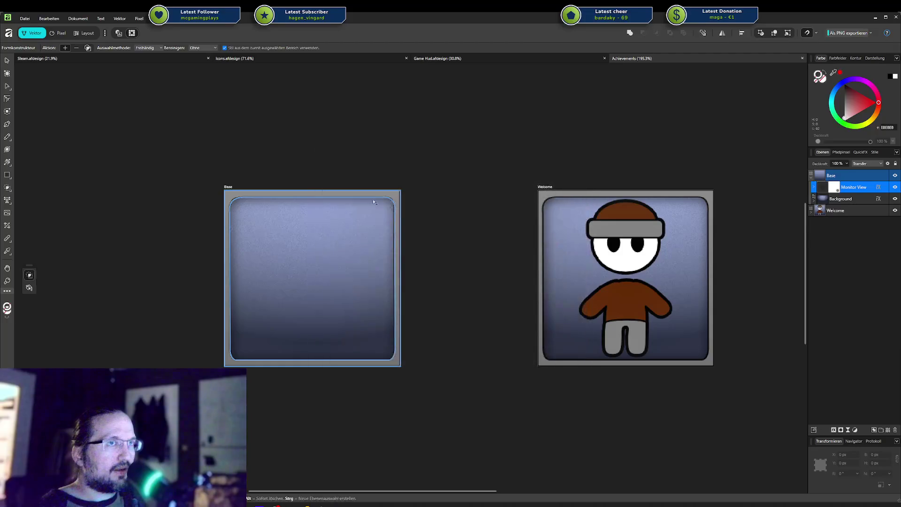
# Set Sprache to English (United States), close the preferences, and postpone the restart
pyautogui.click(25, 18)
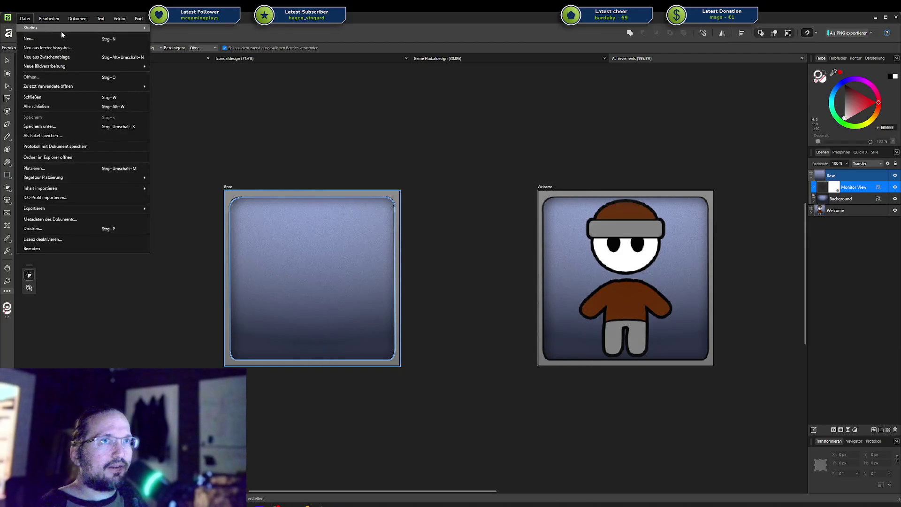
pyautogui.click(60, 159)
pyautogui.scroll(-2, 469, 269)
pyautogui.scroll(-2, 469, 269)
pyautogui.click(566, 340)
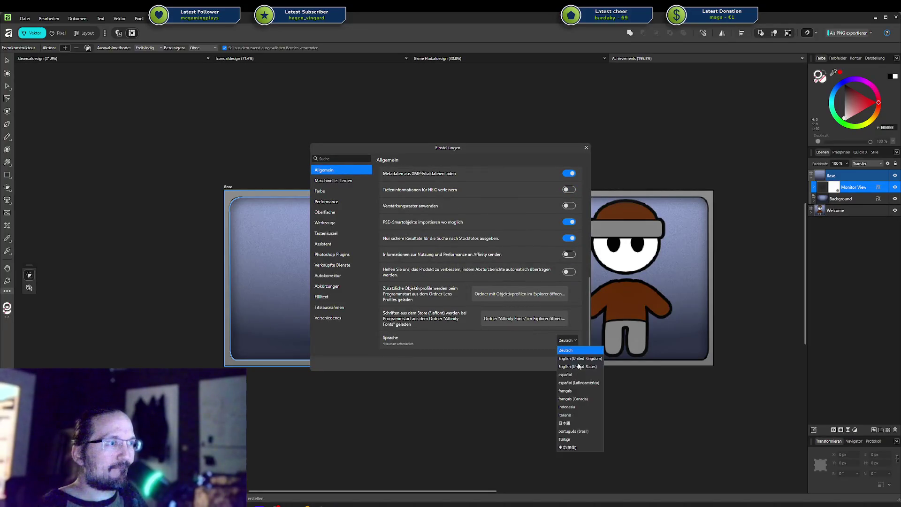
pyautogui.click(585, 368)
pyautogui.click(574, 364)
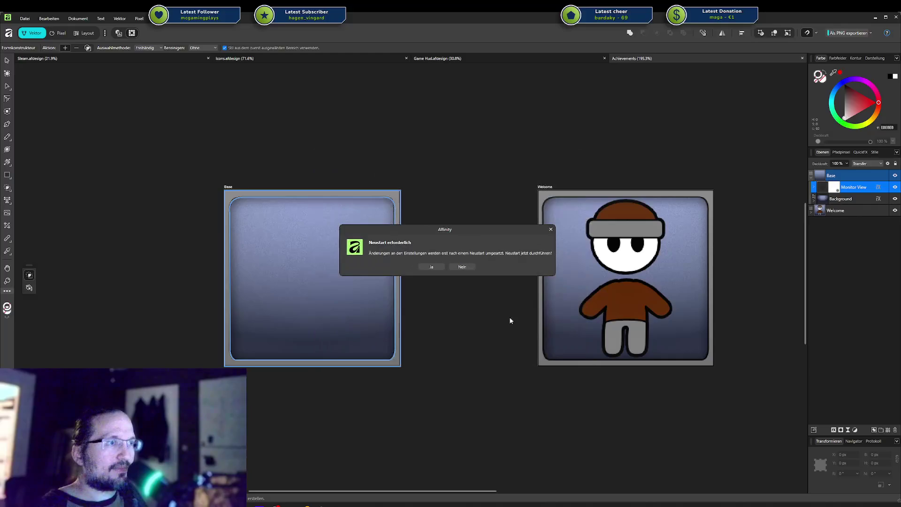
pyautogui.click(461, 267)
# Pick an English interface language again and postpone the restart once more
pyautogui.click(24, 18)
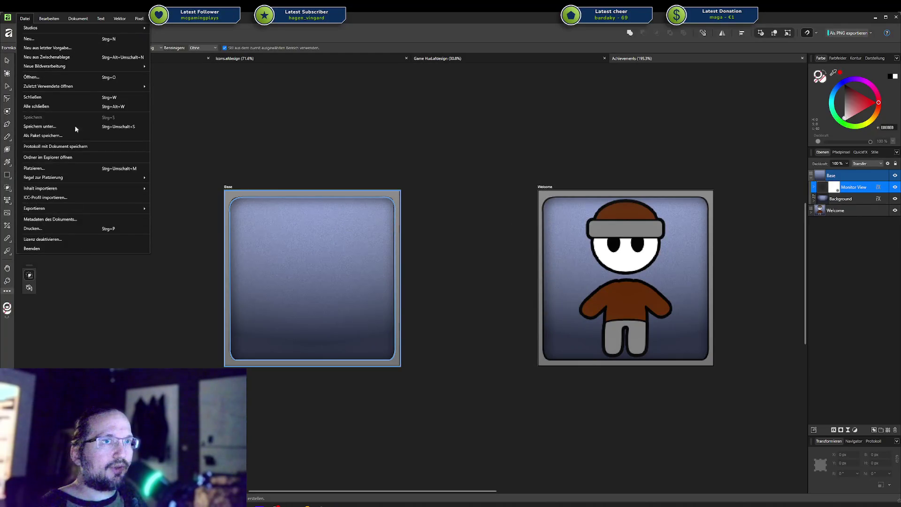
pyautogui.click(70, 158)
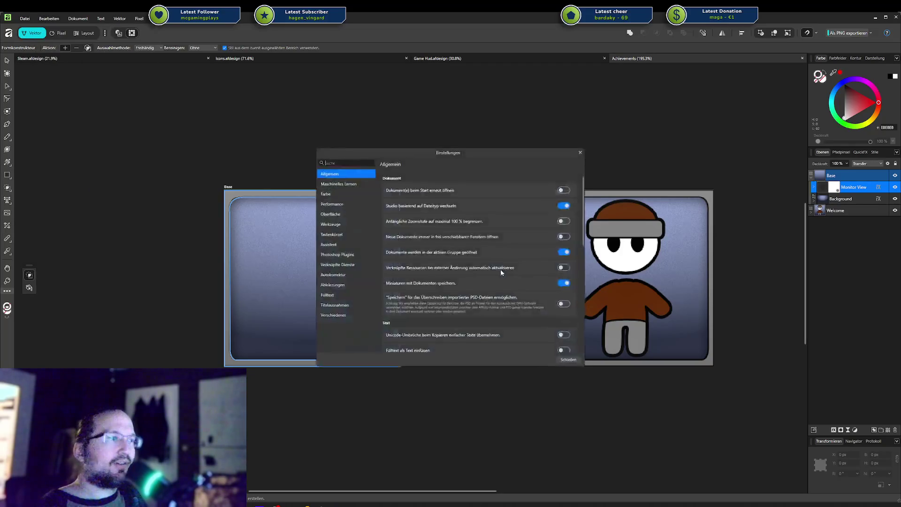
pyautogui.click(568, 341)
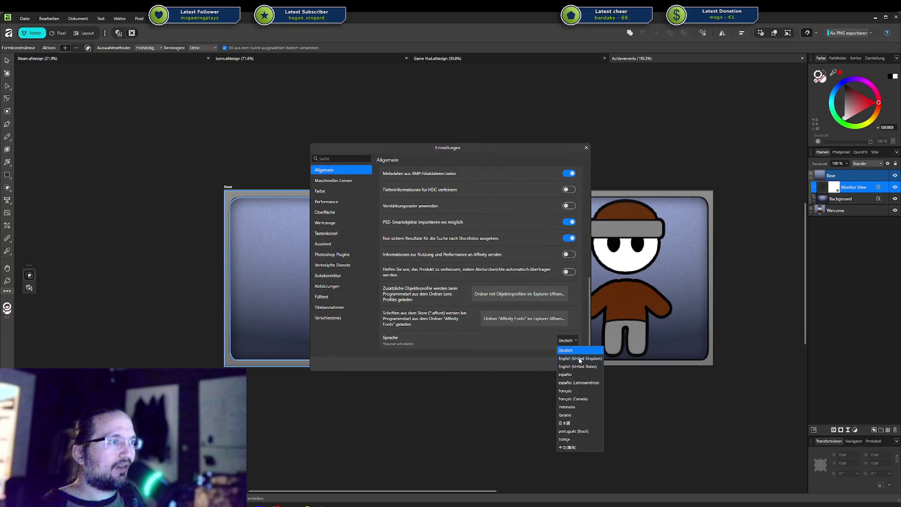
pyautogui.click(580, 359)
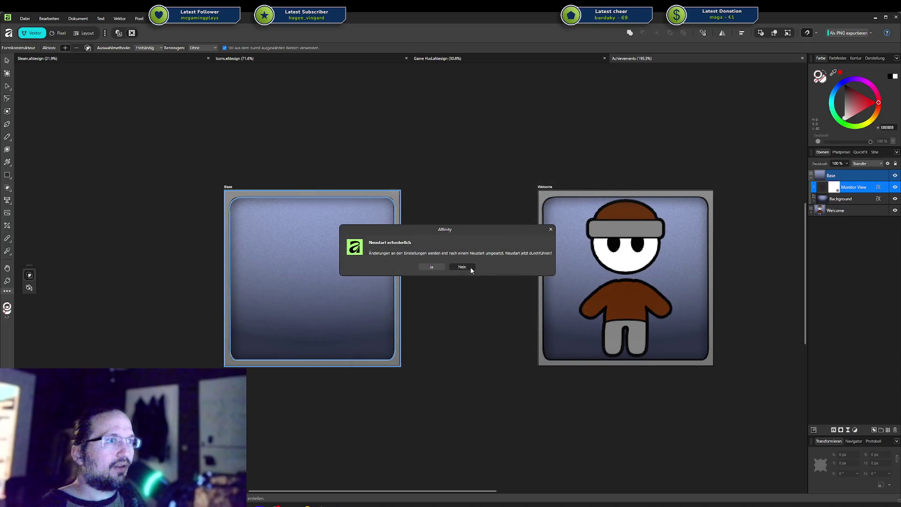
pyautogui.click(462, 269)
# Choose English (United States) a final time and accept restarting Affinity now
pyautogui.click(24, 18)
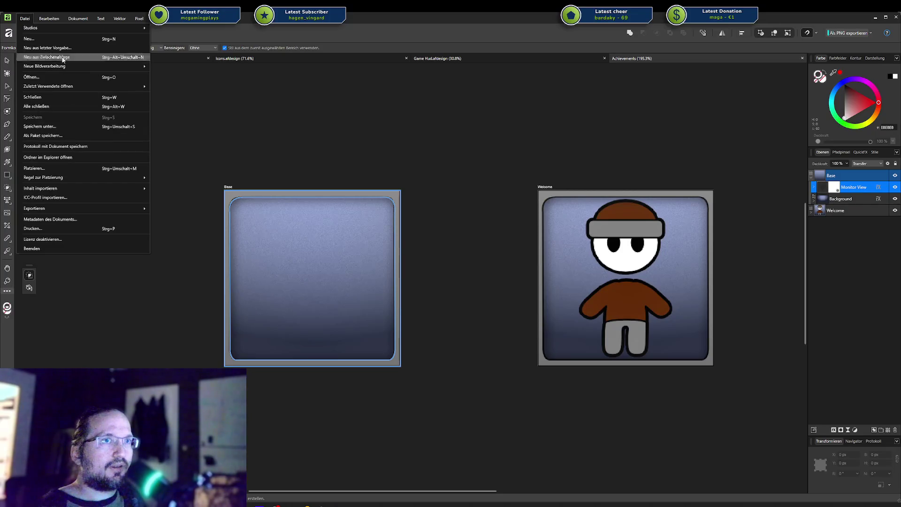
pyautogui.click(58, 158)
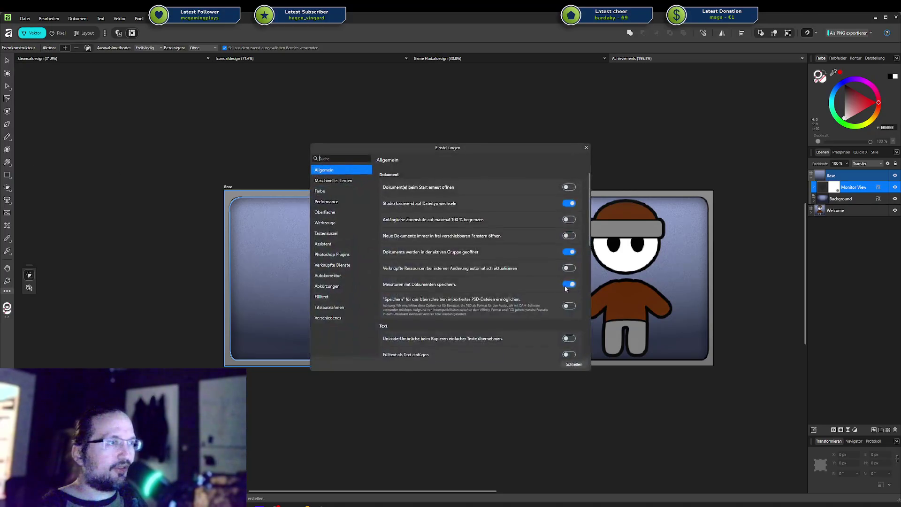
pyautogui.scroll(-5, 511, 300)
pyautogui.click(564, 342)
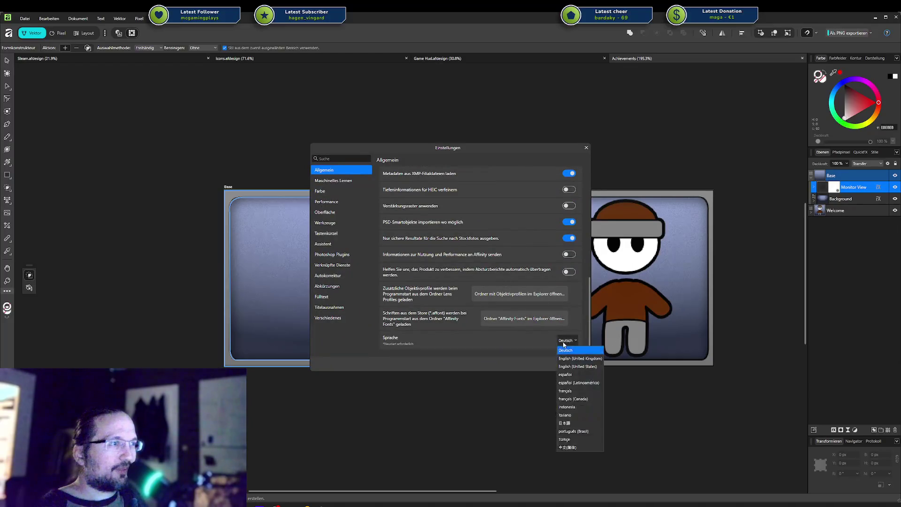
pyautogui.click(584, 367)
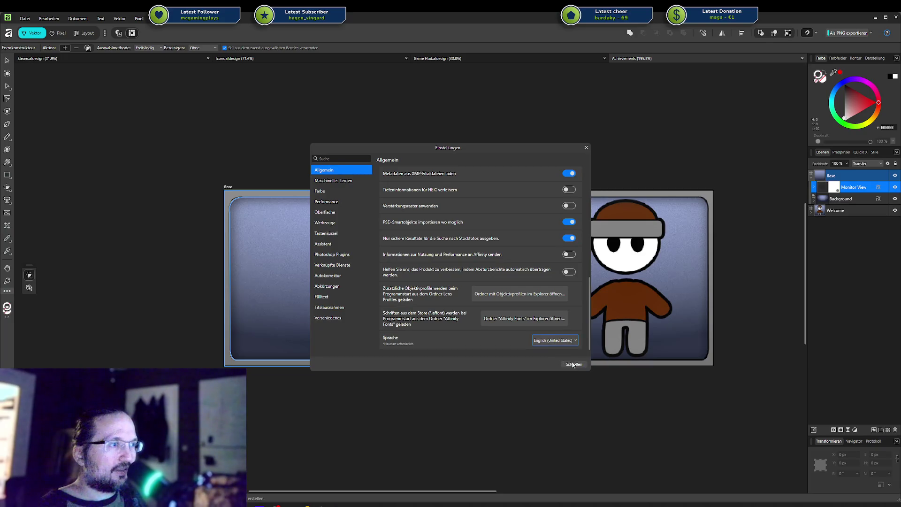
pyautogui.click(573, 366)
pyautogui.click(431, 269)
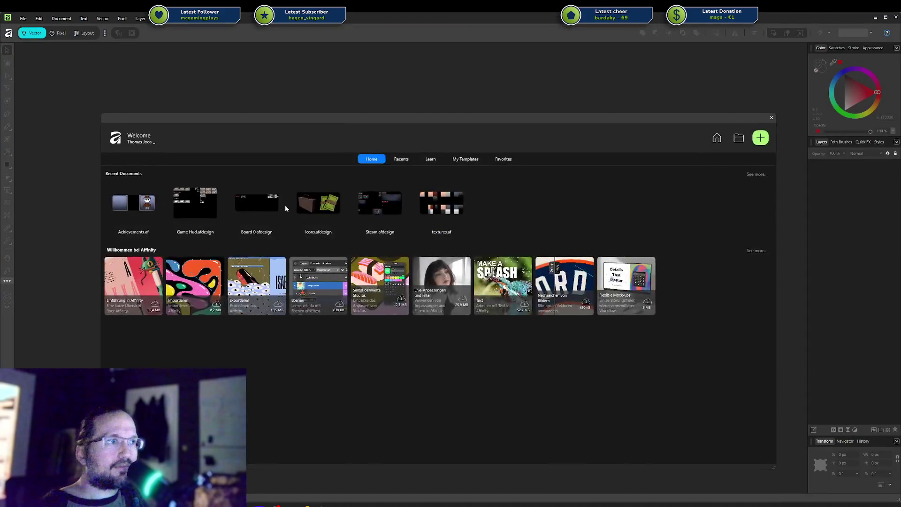
# After the restart, close the Welcome screen and decline automatic crash report uploads
pyautogui.click(771, 117)
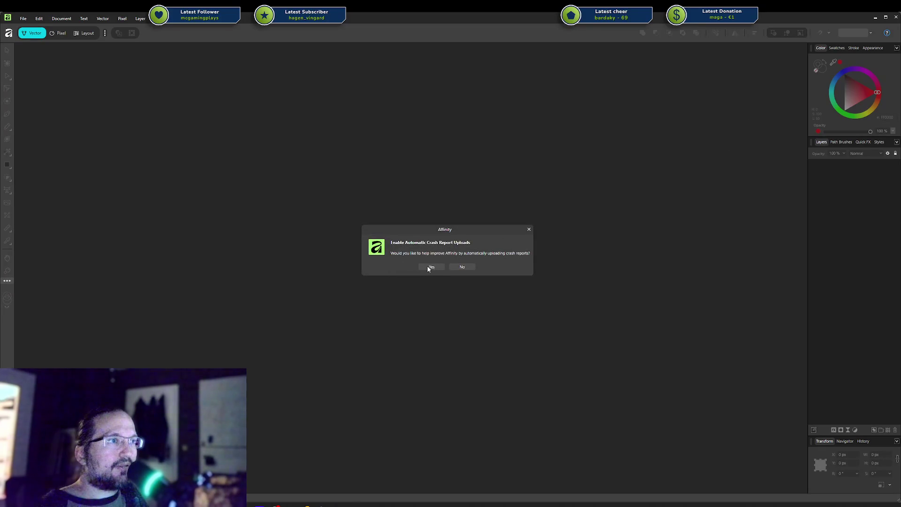
pyautogui.click(457, 266)
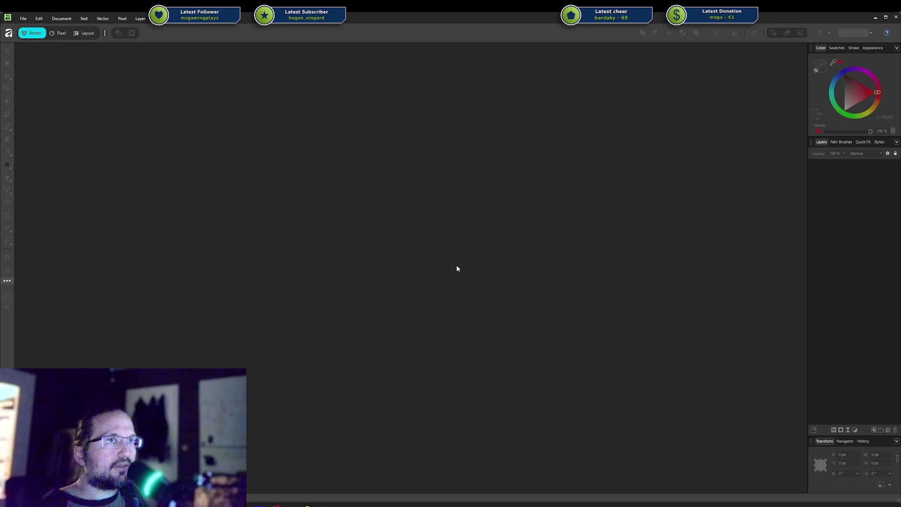
pyautogui.click(23, 18)
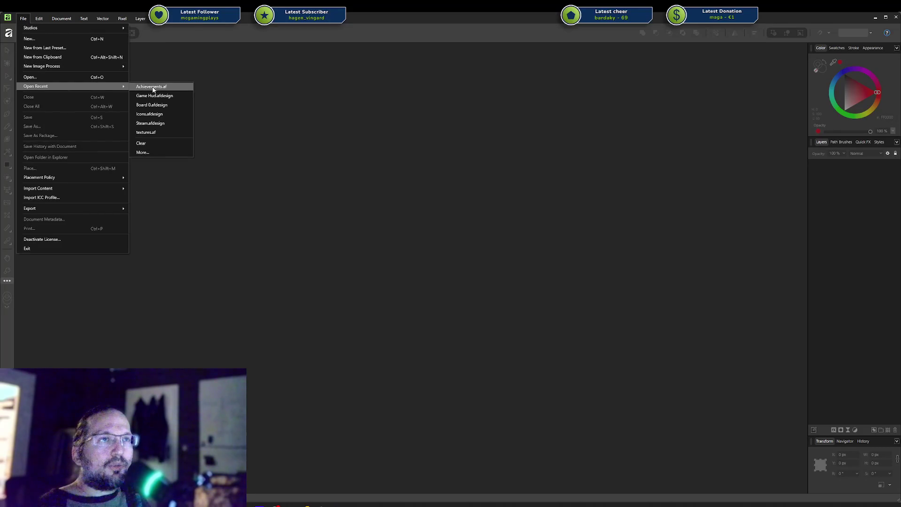
# Reopen the recent Achievements.af and Game Hud.afdesign documents, dismissing the legacy document notice
pyautogui.click(164, 88)
pyautogui.click(23, 18)
pyautogui.moveTo(35, 86)
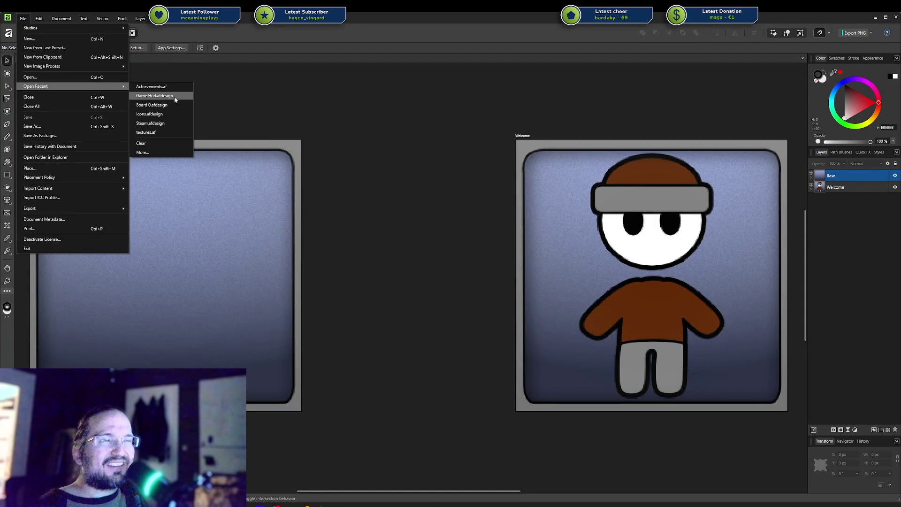
pyautogui.click(174, 96)
pyautogui.click(444, 265)
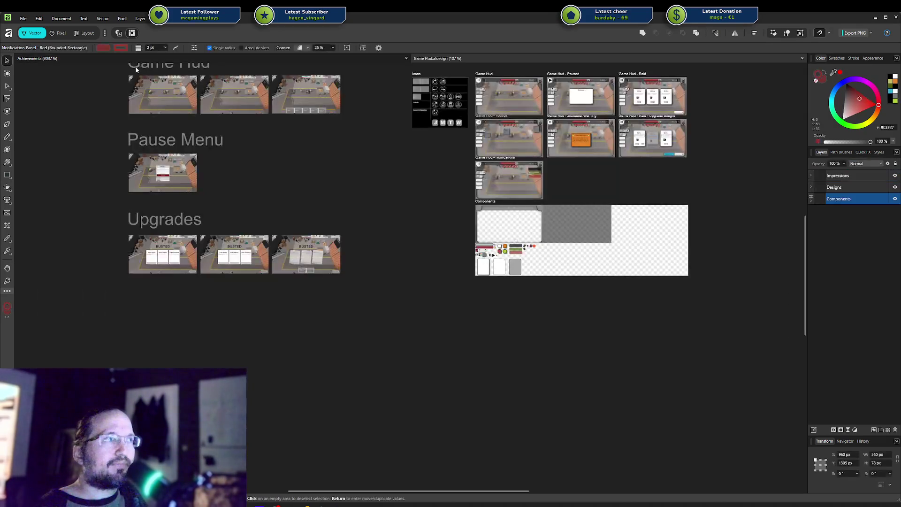
# Open the Steam design, then switch back to the Achievements document
pyautogui.click(23, 18)
pyautogui.moveTo(35, 86)
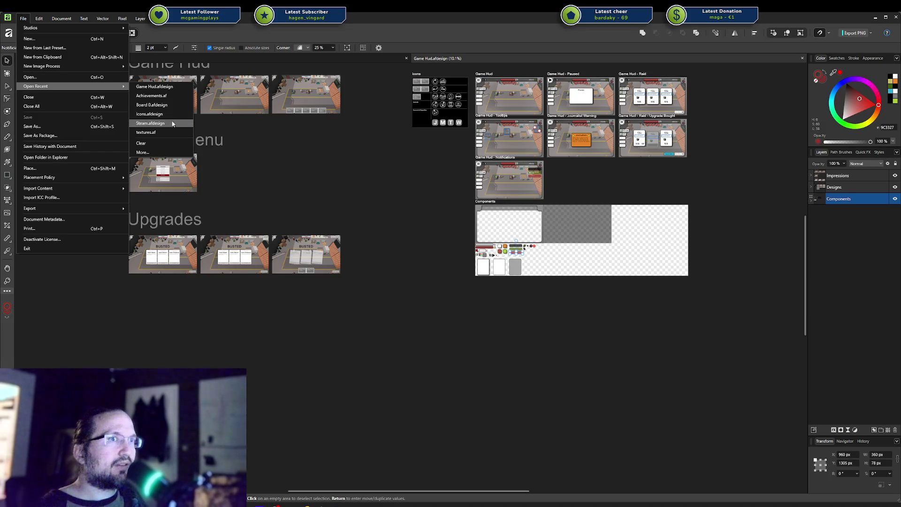
pyautogui.click(171, 124)
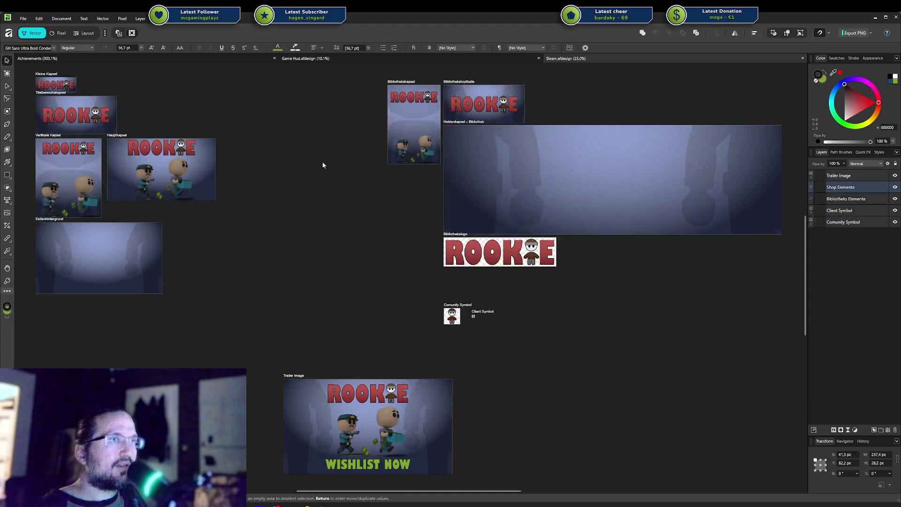
pyautogui.click(179, 58)
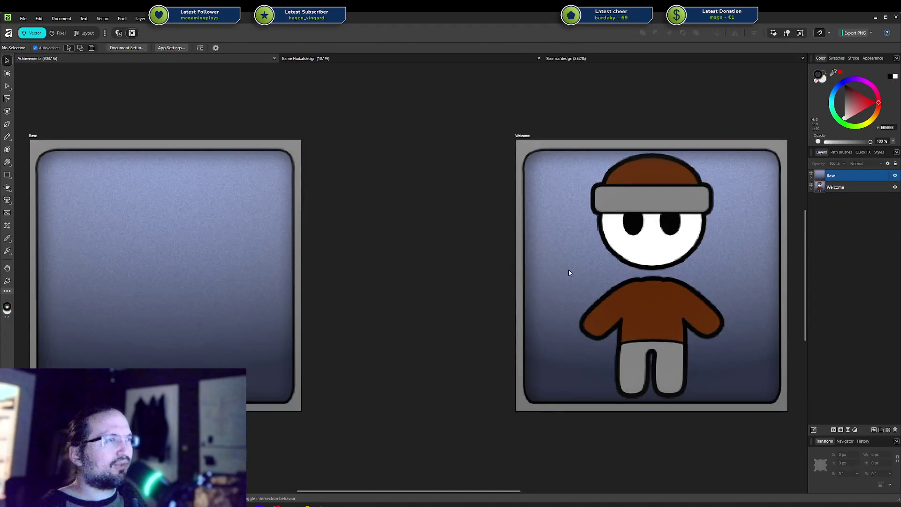
pyautogui.click(167, 22)
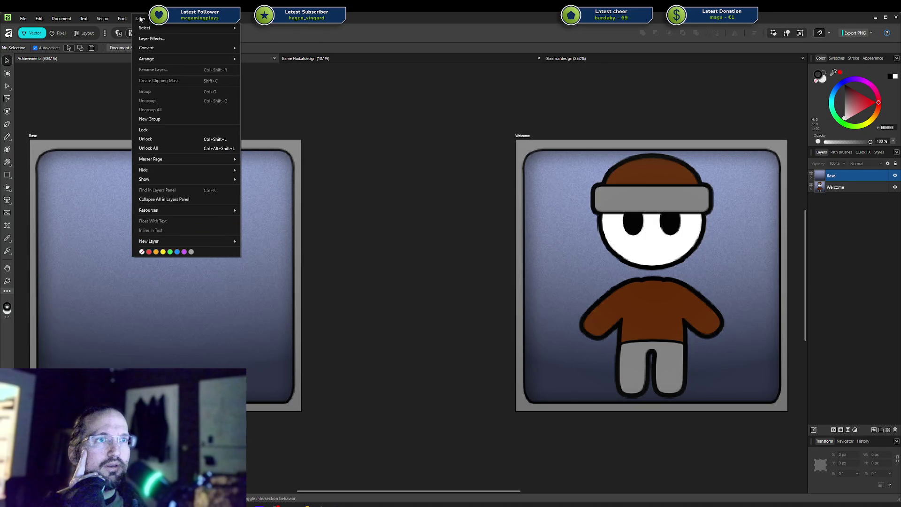
# Look through the Vector, Document and Window menus to reach the general panels list
pyautogui.click(140, 19)
pyautogui.click(103, 19)
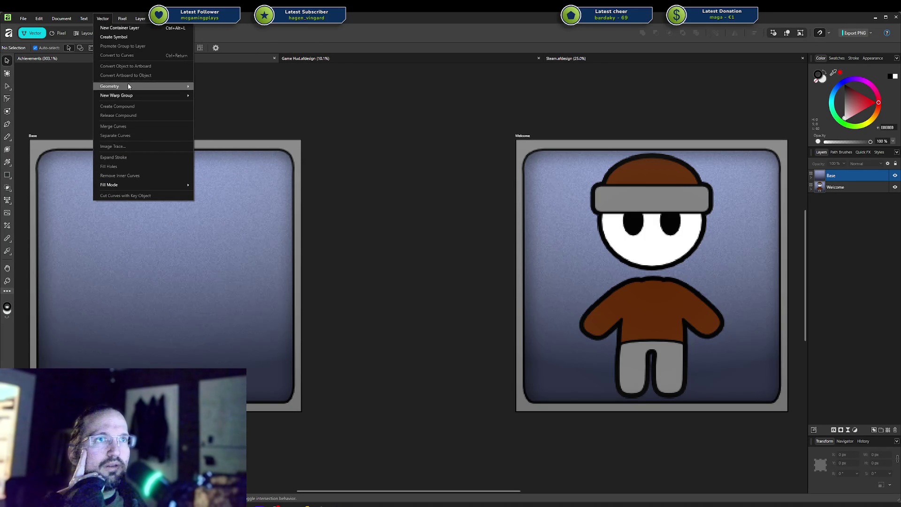
pyautogui.click(107, 21)
pyautogui.click(66, 19)
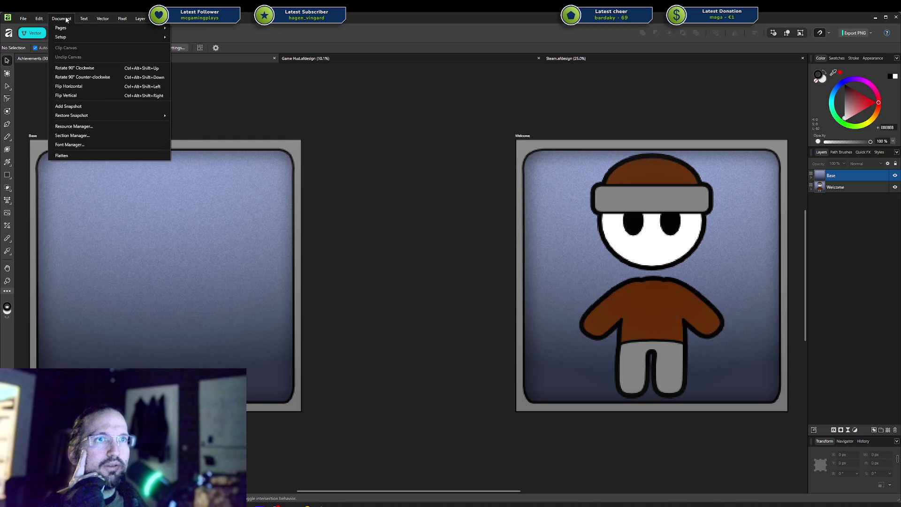
pyautogui.click(41, 19)
pyautogui.click(181, 20)
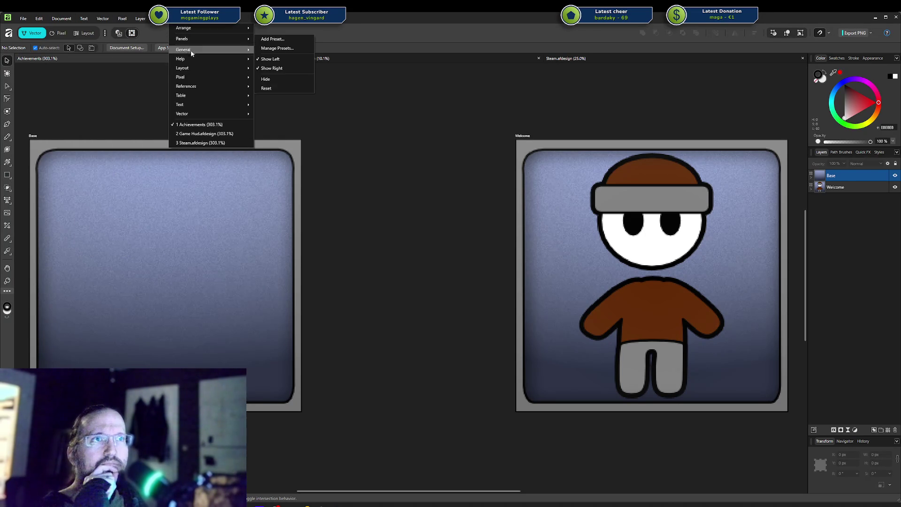
pyautogui.moveTo(183, 49)
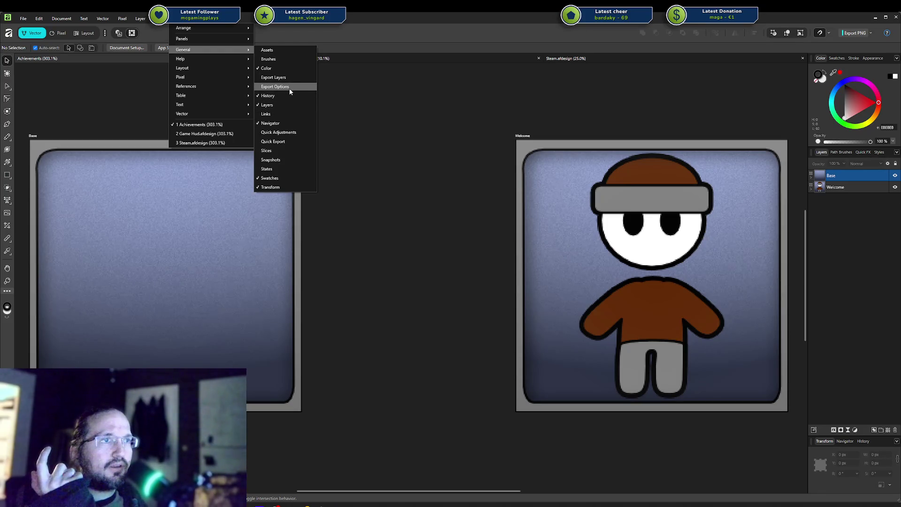
pyautogui.click(280, 141)
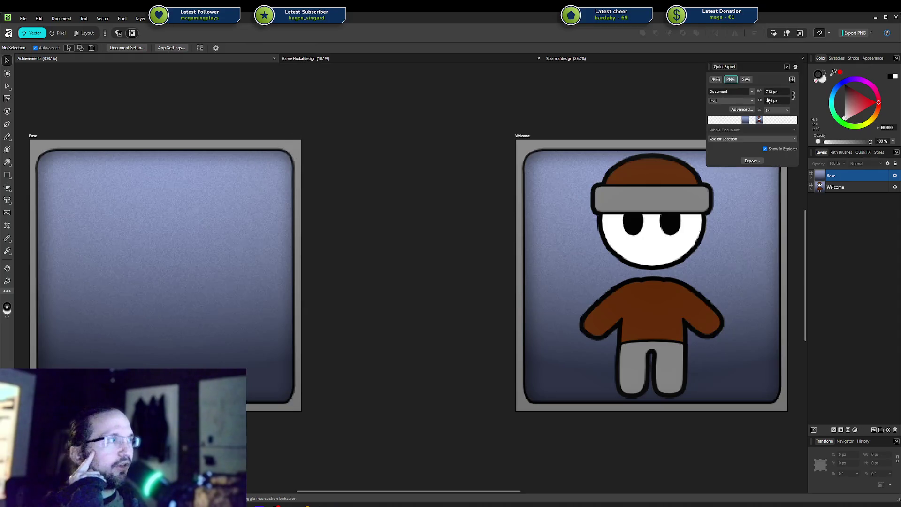
pyautogui.moveTo(751, 67)
pyautogui.mouseDown()
pyautogui.moveTo(715, 74)
pyautogui.moveTo(748, 70)
pyautogui.mouseUp()
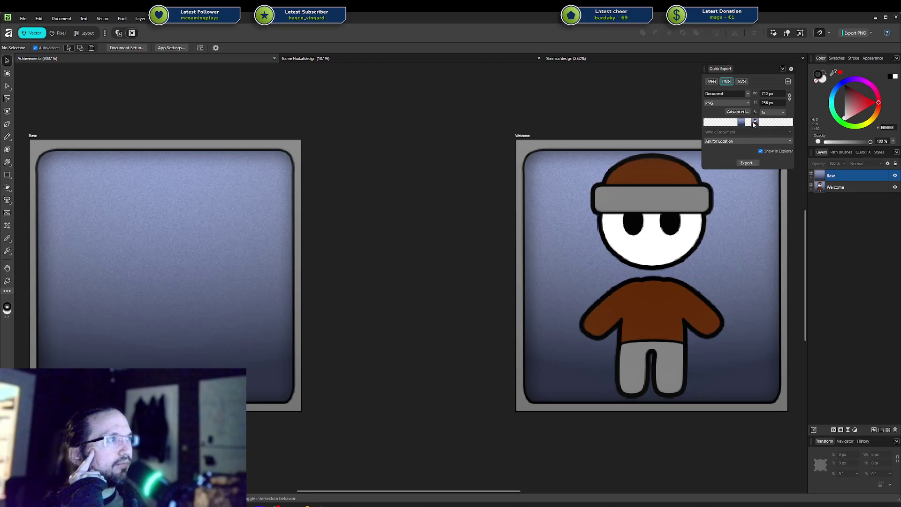
pyautogui.click(791, 69)
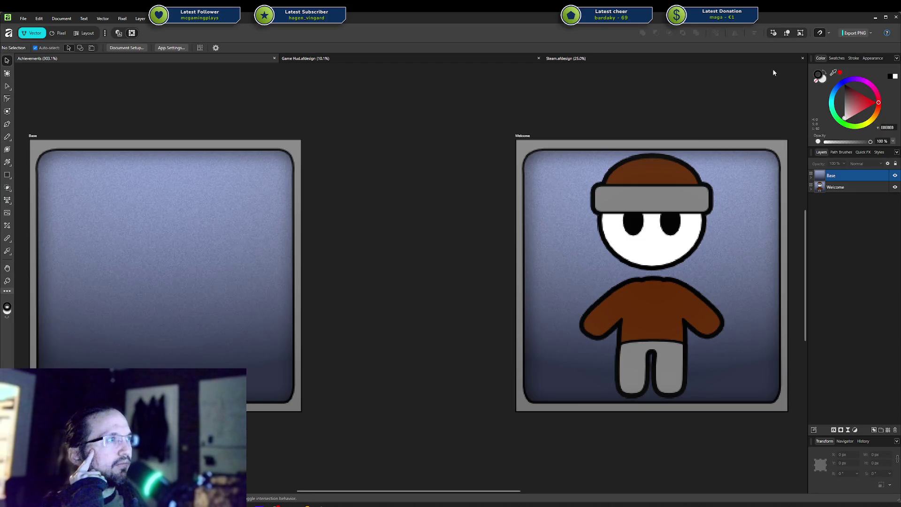
pyautogui.click(166, 23)
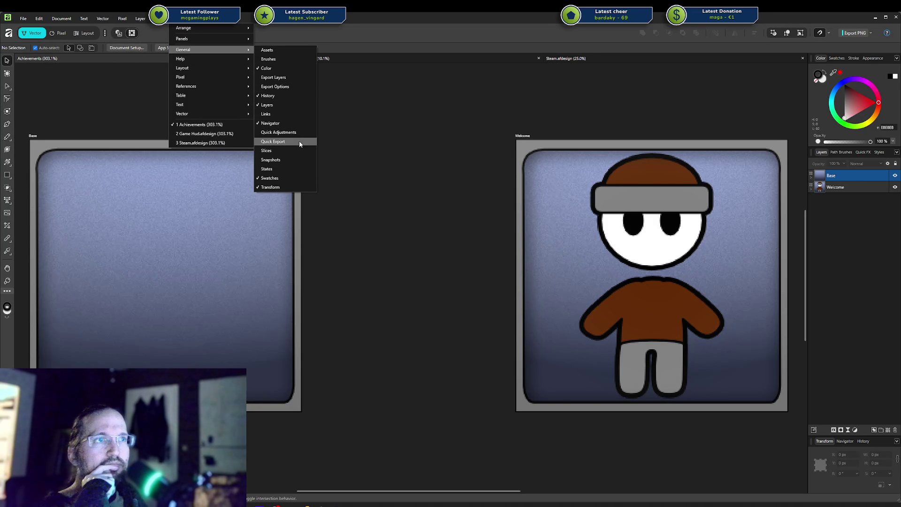
# Add the States panel, then cycle through the Layers, Path Brushes and Styles tabs back to Layers
pyautogui.click(292, 170)
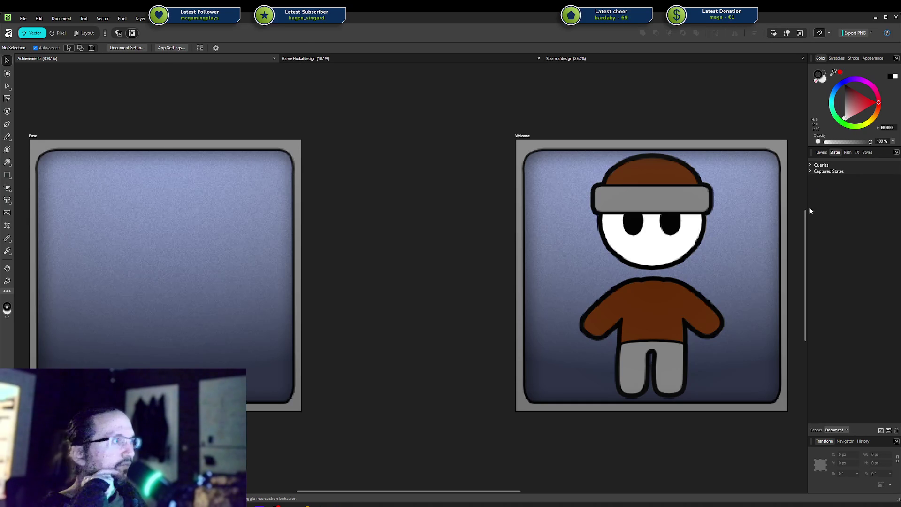
pyautogui.click(819, 153)
pyautogui.click(853, 153)
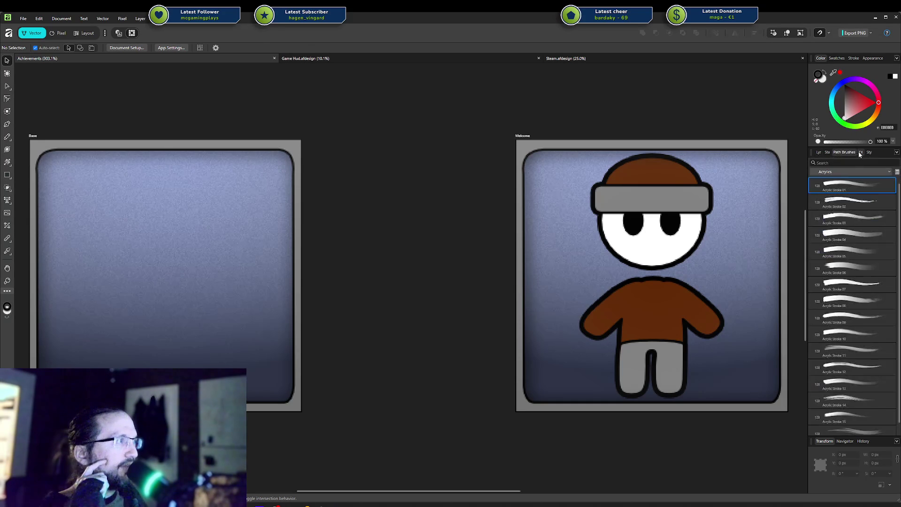
pyautogui.click(870, 152)
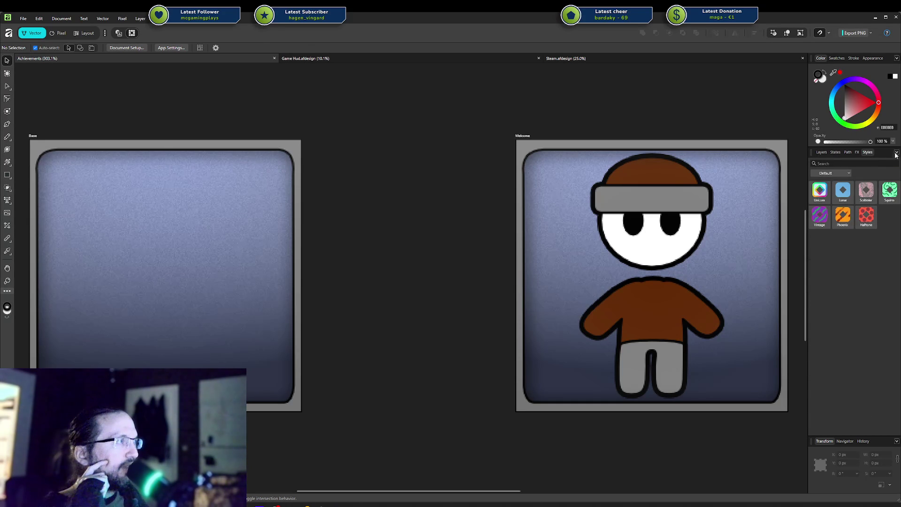
pyautogui.click(823, 153)
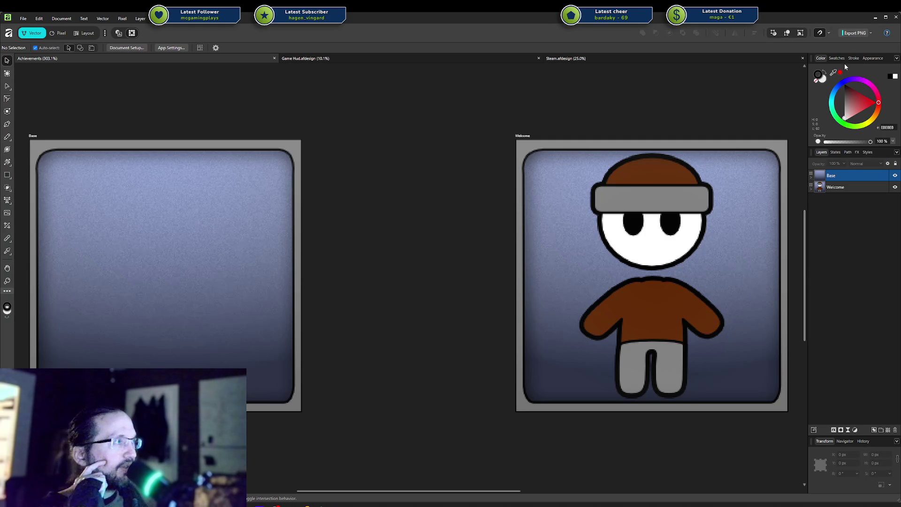
# Check the panel group's options, dismiss the Window menu, and switch to the Pixel persona
pyautogui.click(898, 60)
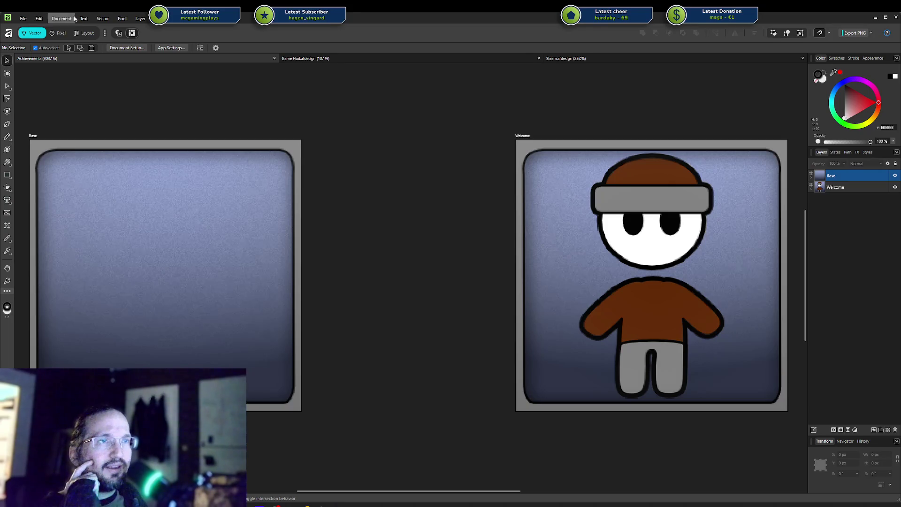
pyautogui.click(157, 18)
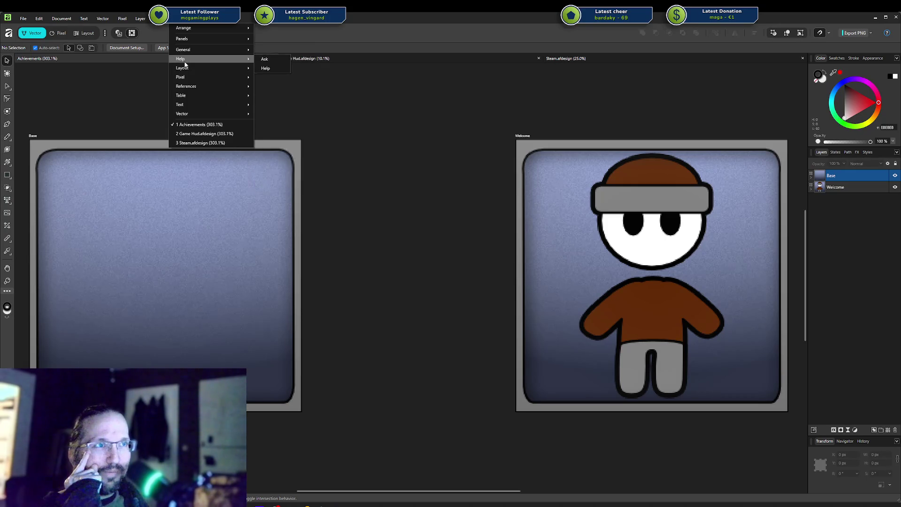
pyautogui.moveTo(184, 77)
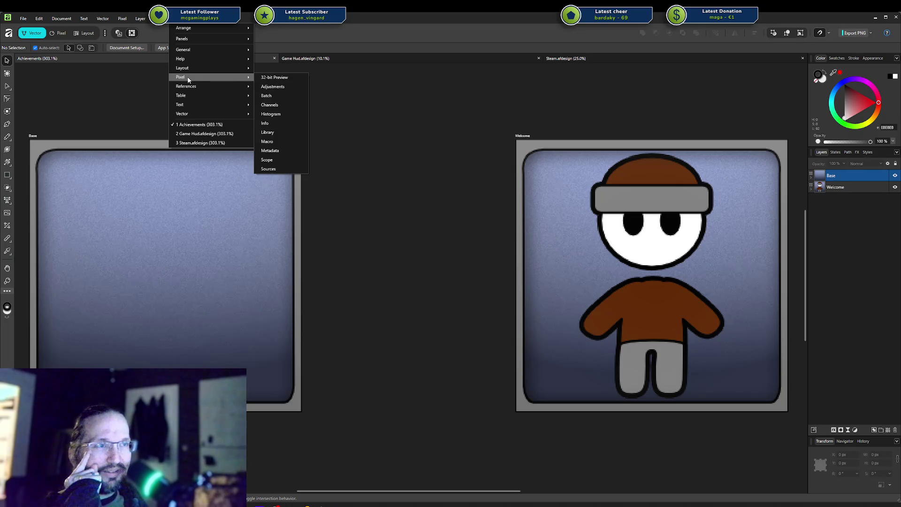
pyautogui.click(505, 115)
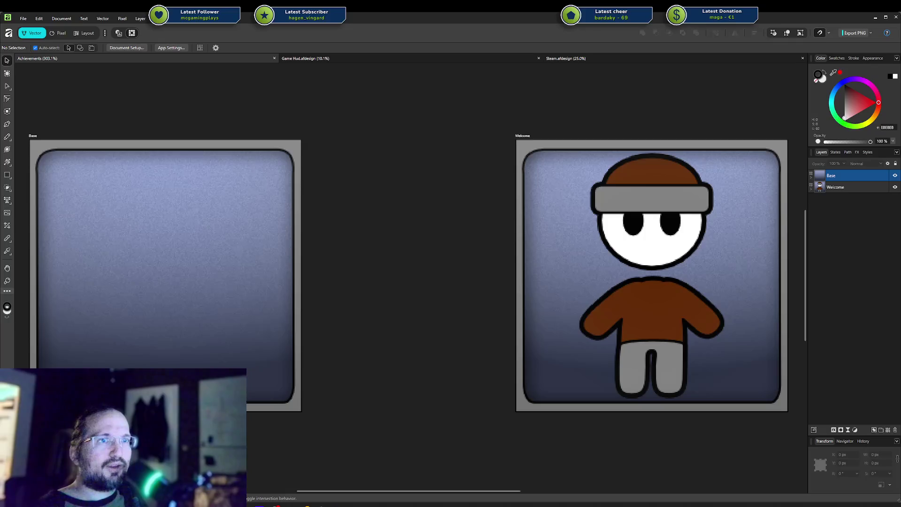
pyautogui.click(57, 33)
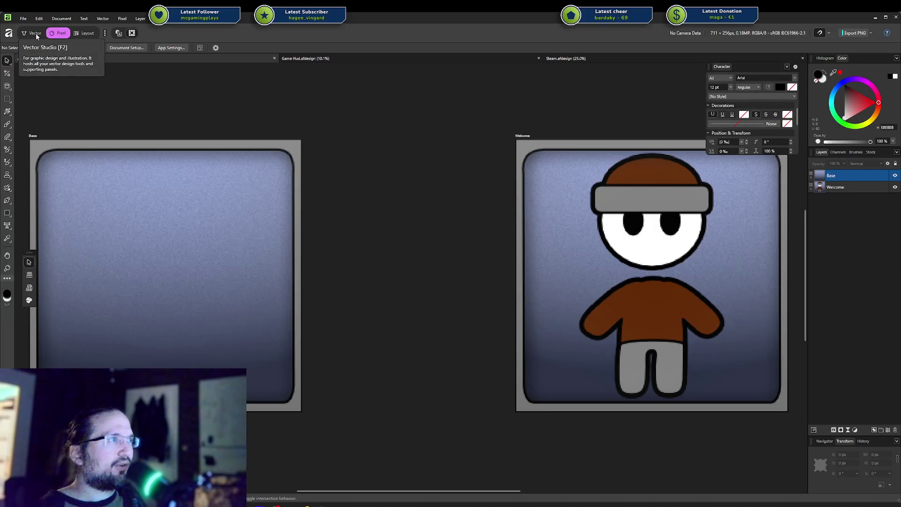
# Return to the Vector persona and look through the Pixel and View menus
pyautogui.click(35, 33)
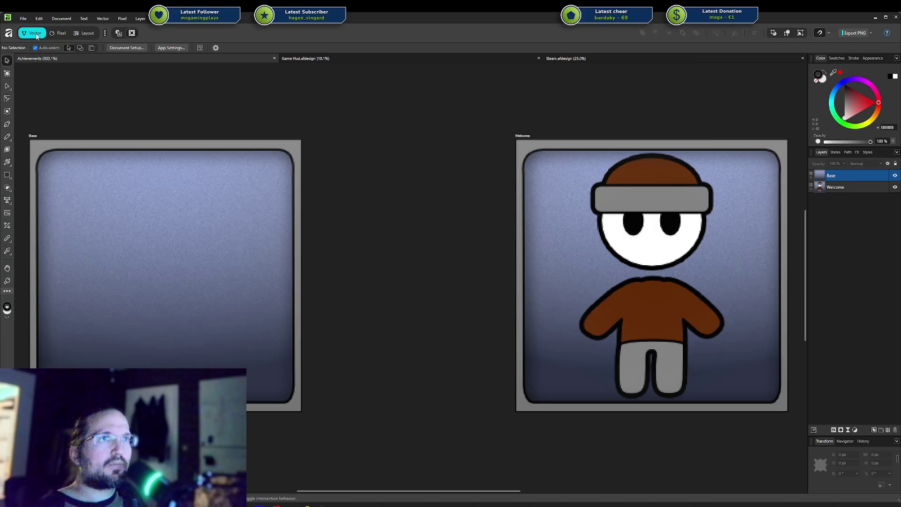
pyautogui.click(121, 19)
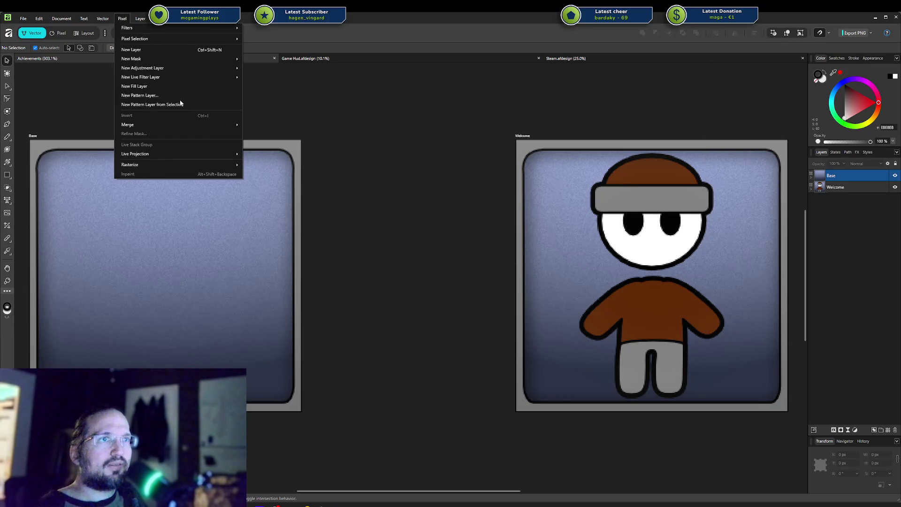
pyautogui.click(139, 18)
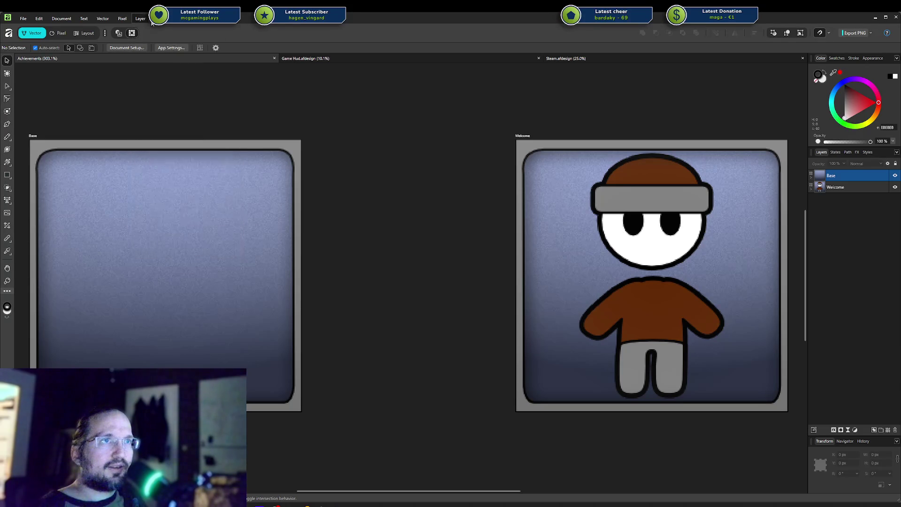
pyautogui.click(157, 19)
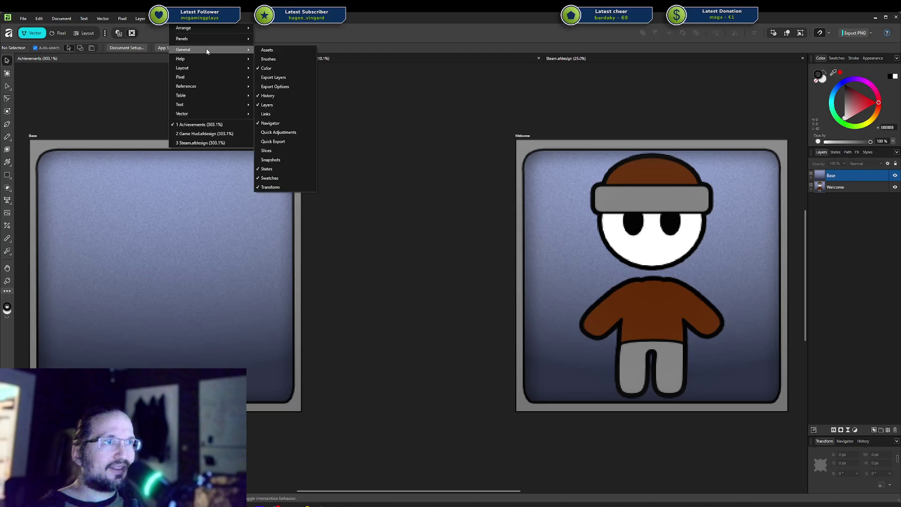
pyautogui.moveTo(185, 50)
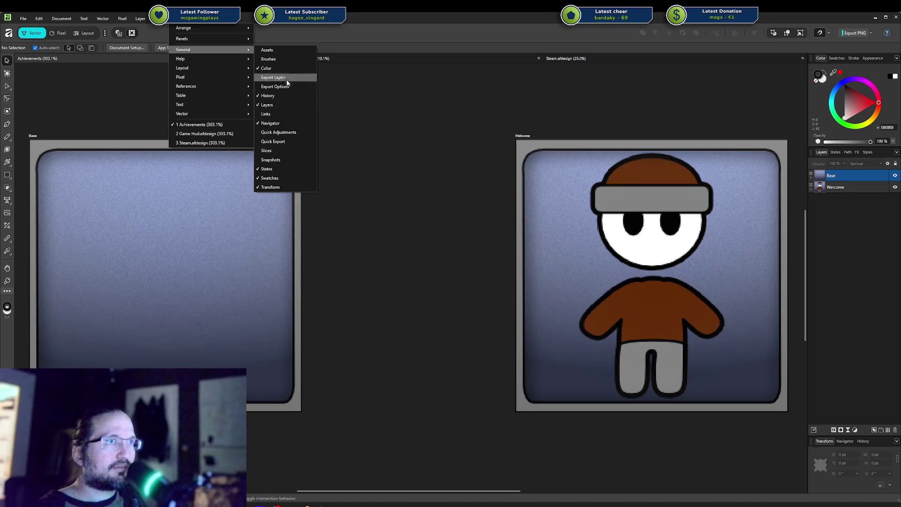
# Show, reposition and close the floating Assets panel, then browse and dismiss the View menu
pyautogui.click(280, 52)
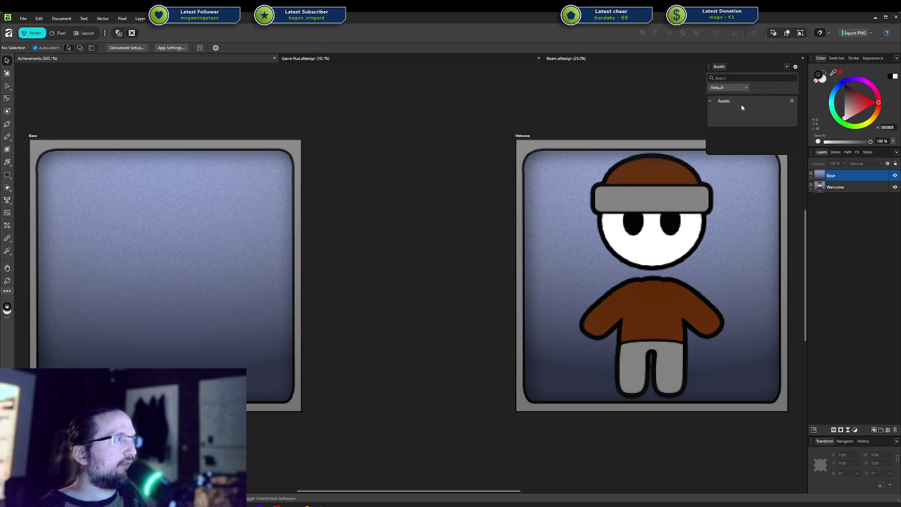
pyautogui.moveTo(760, 65)
pyautogui.mouseDown()
pyautogui.moveTo(656, 115)
pyautogui.moveTo(662, 132)
pyautogui.mouseUp()
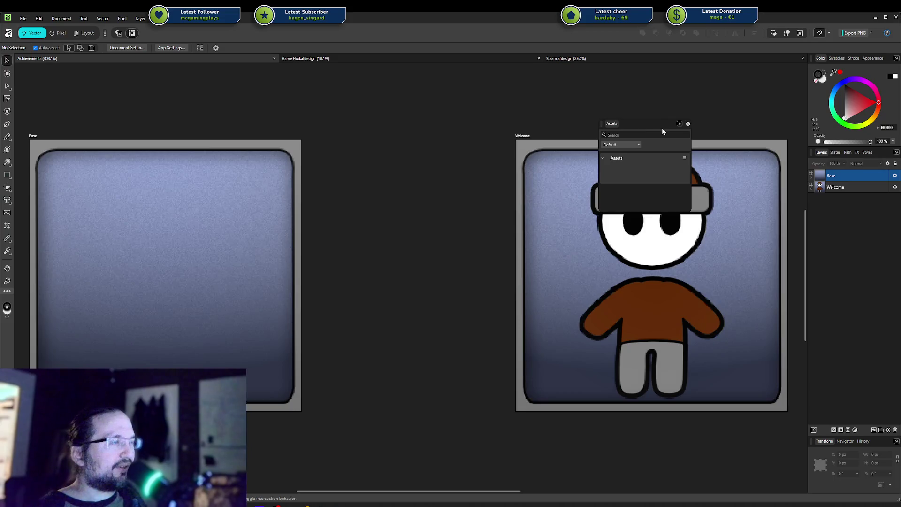
pyautogui.click(688, 124)
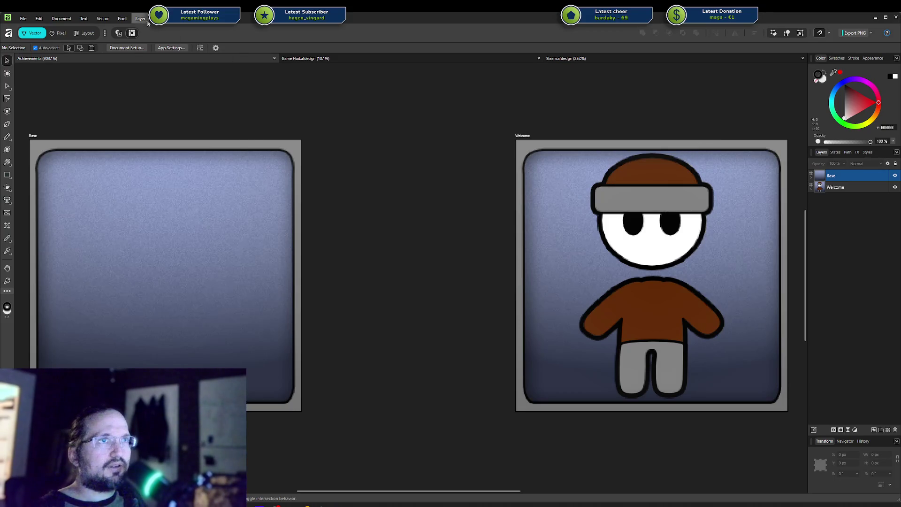
pyautogui.click(163, 18)
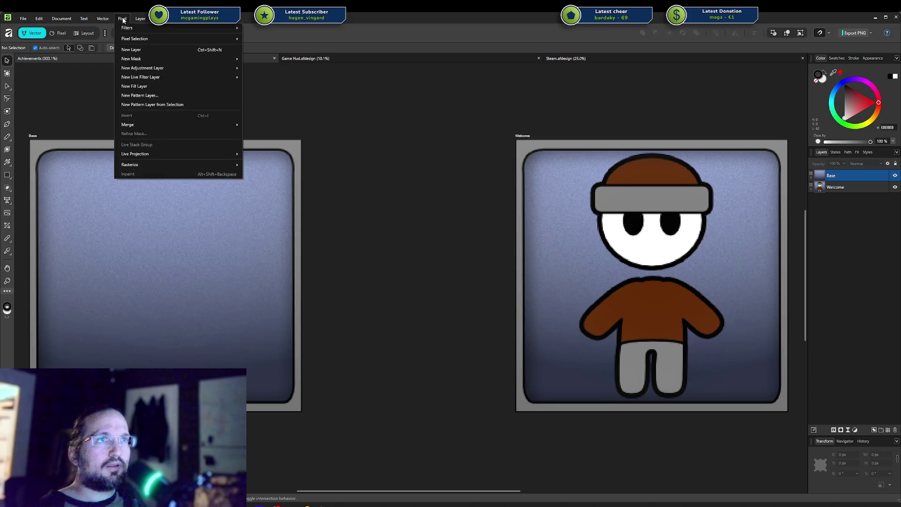
pyautogui.moveTo(61, 18)
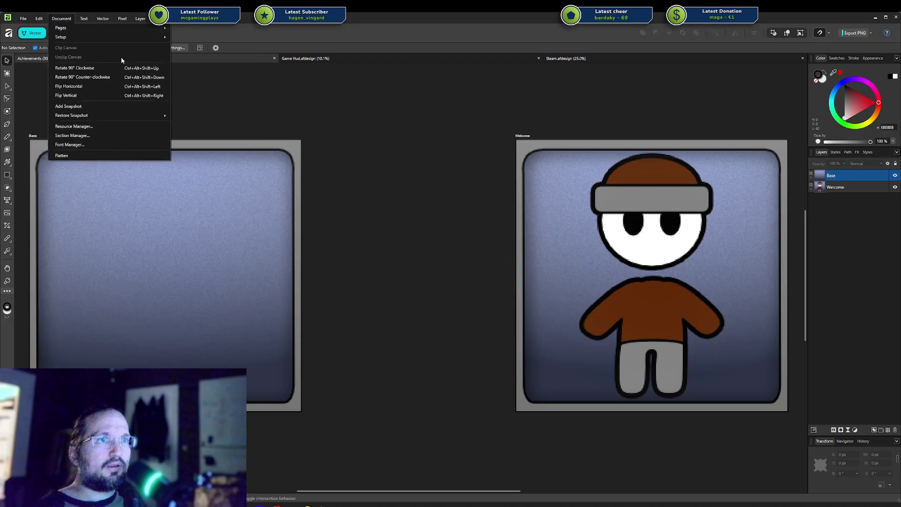
pyautogui.click(179, 66)
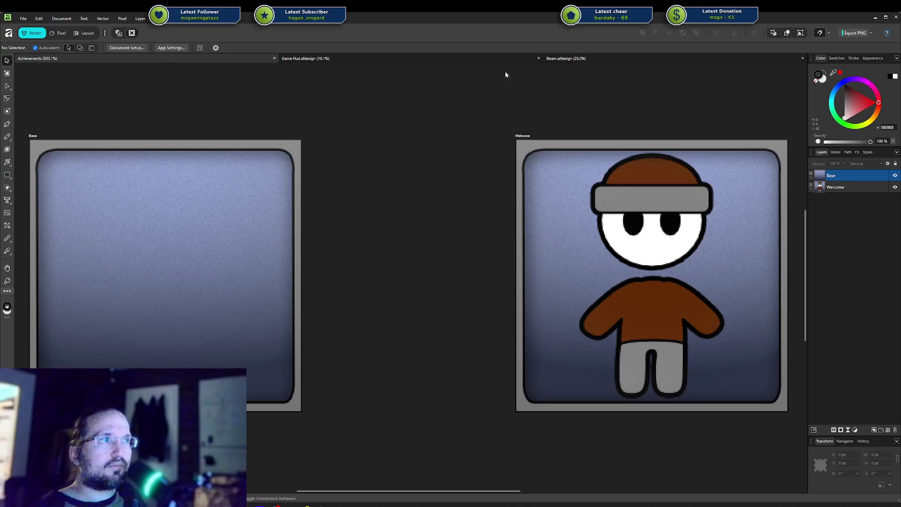